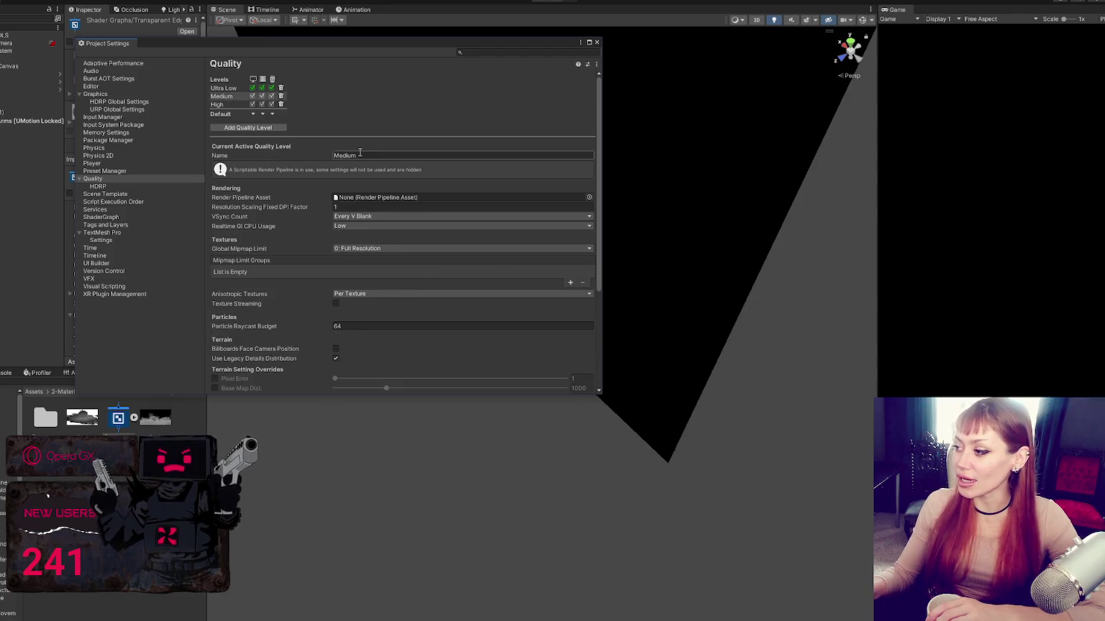
- Review each platform's default quality level on the Quality settings page
scroll(503, 209, "down", 5)
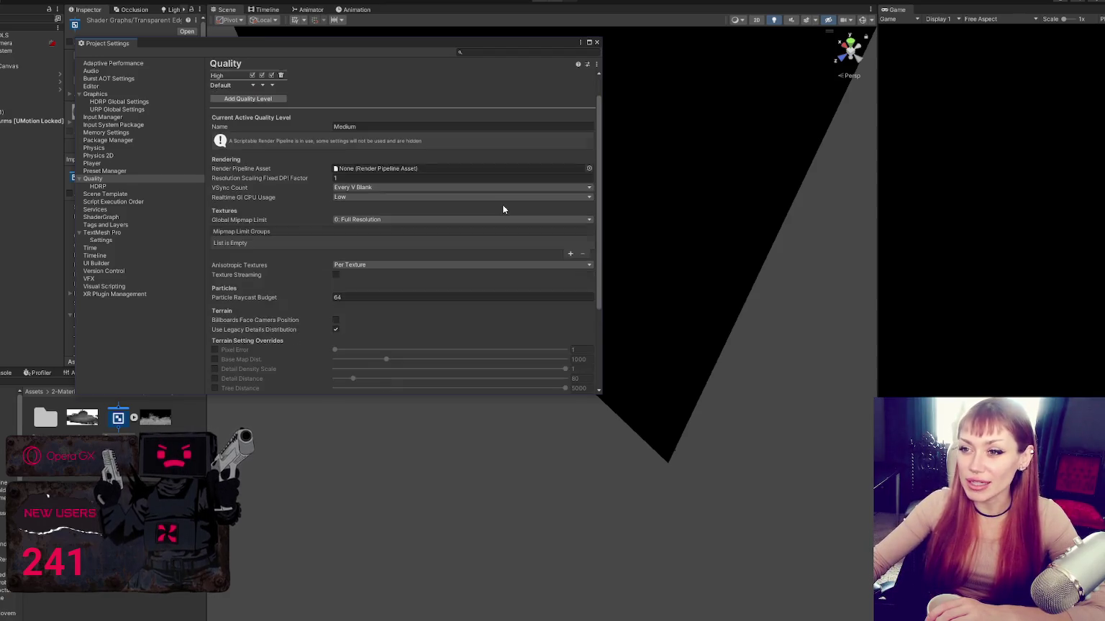
scroll(503, 209, "up", 5)
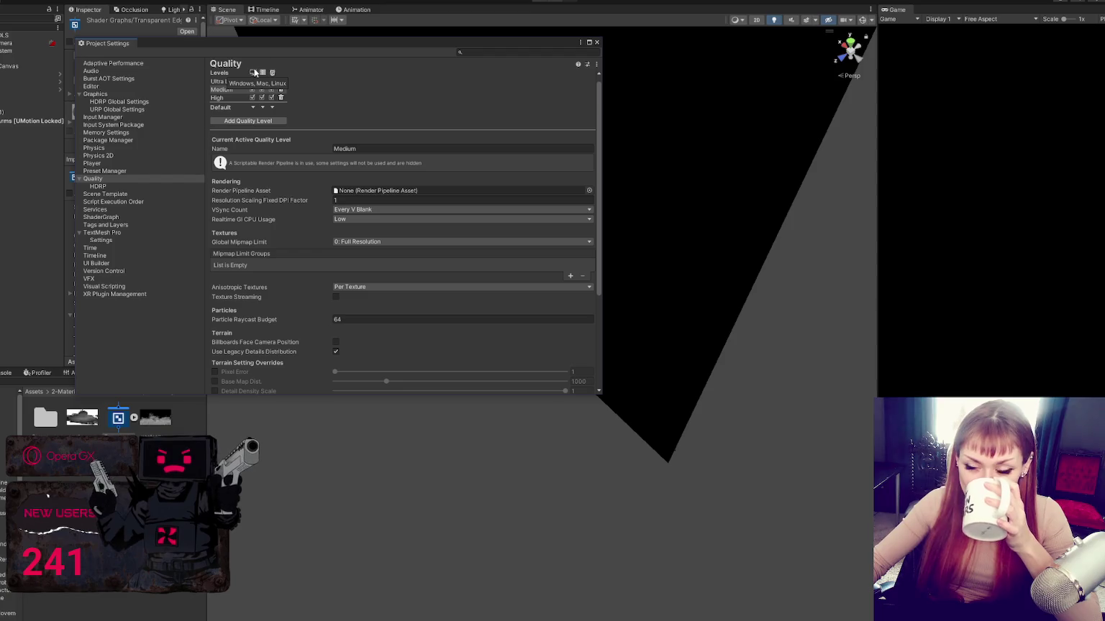
left_click(262, 108)
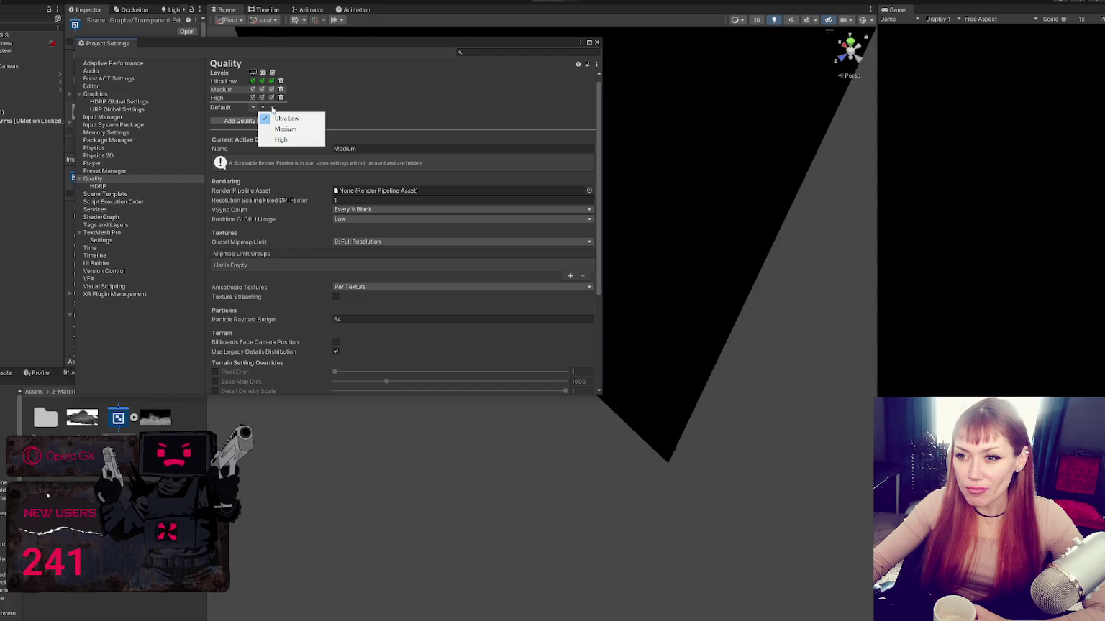
left_click(272, 107)
left_click(253, 107)
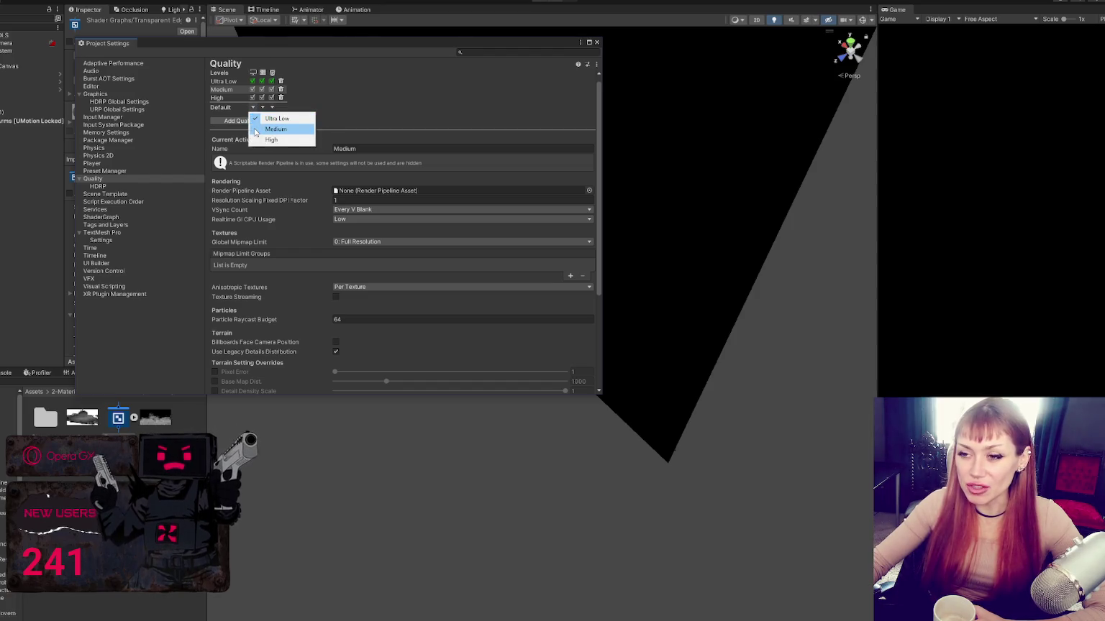
left_click(259, 129)
left_click(263, 107)
left_click(265, 130)
left_click(272, 107)
left_click(270, 129)
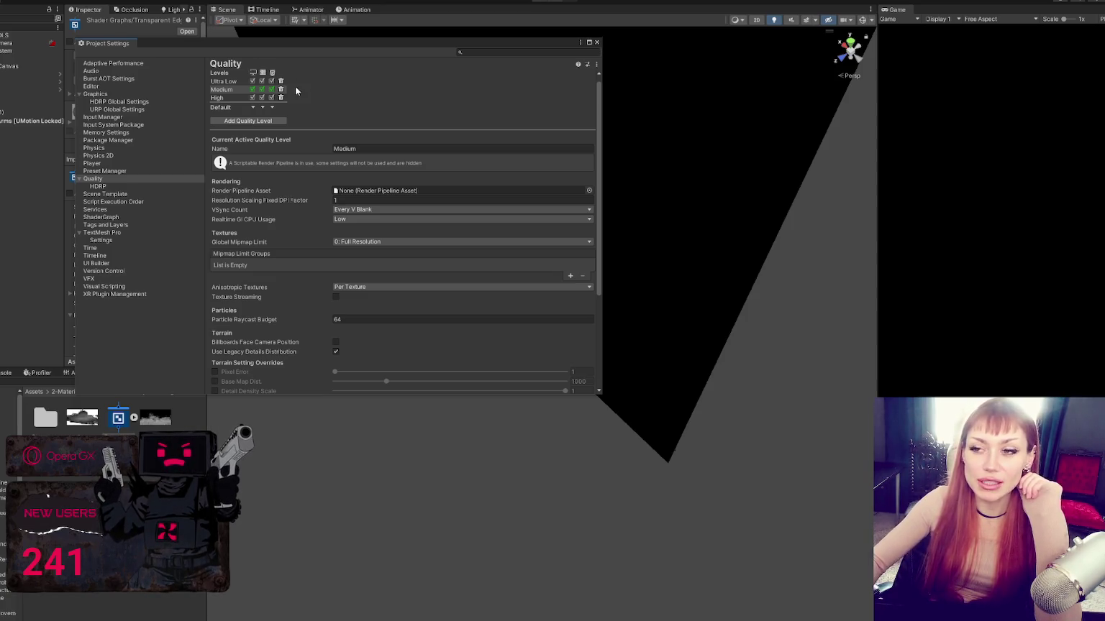
- Enlarge the Project Settings window, shrink it back slightly, and scroll through the Quality page
mouse_move(600, 393)
left_mouse_down()
mouse_move(951, 522)
mouse_move(1101, 620)
left_mouse_up()
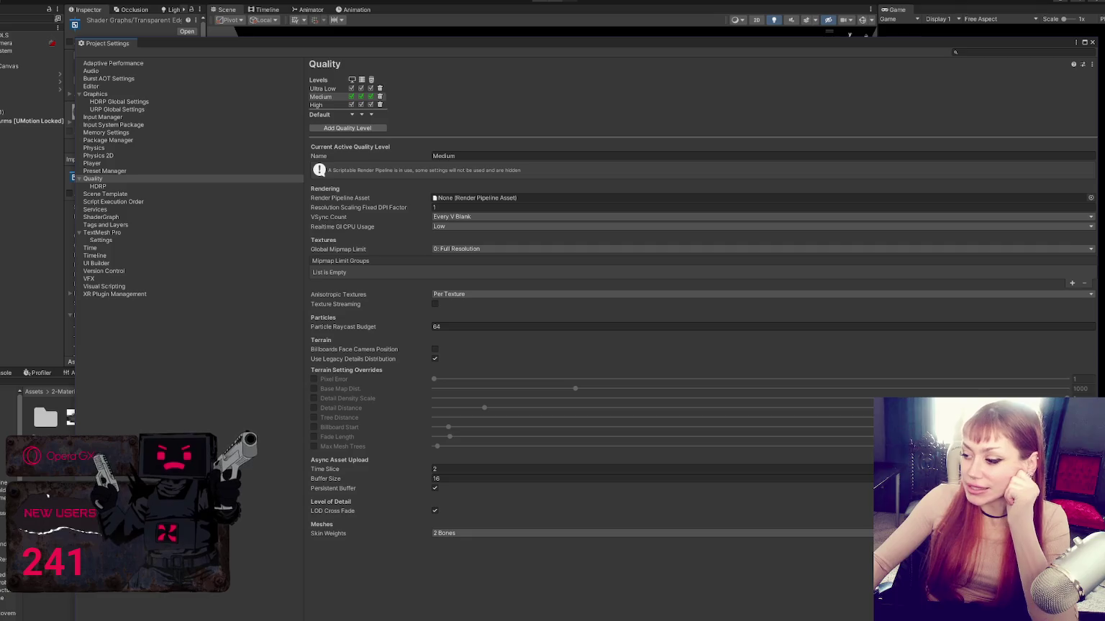
mouse_move(1101, 619)
left_mouse_down()
mouse_move(914, 619)
mouse_move(637, 538)
mouse_move(650, 432)
left_mouse_up()
scroll(453, 183, "down", 5)
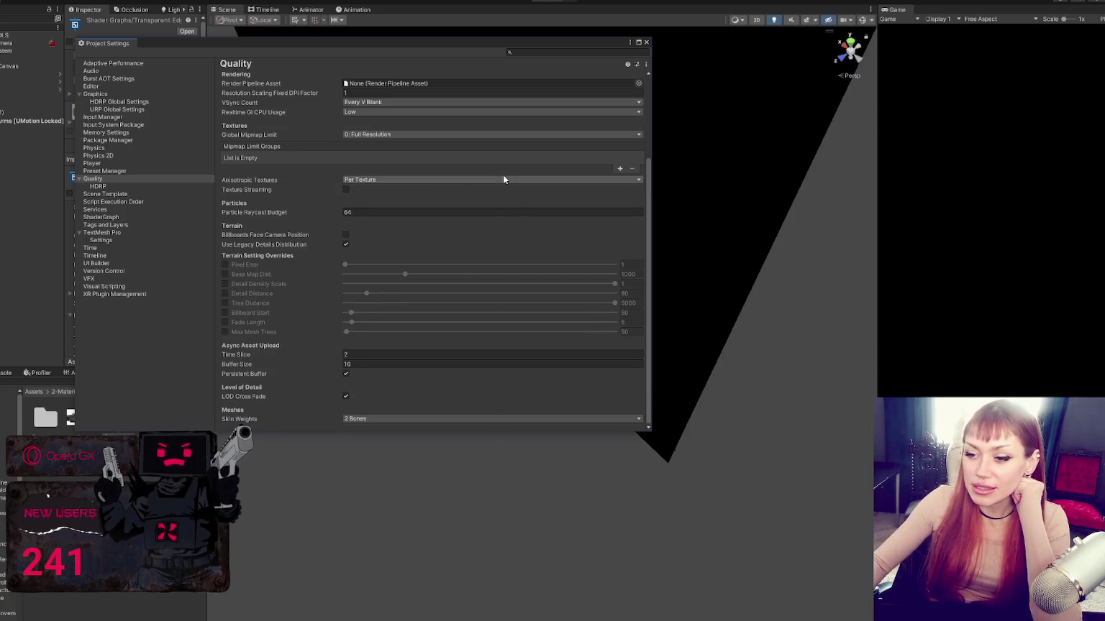
scroll(504, 179, "up", 5)
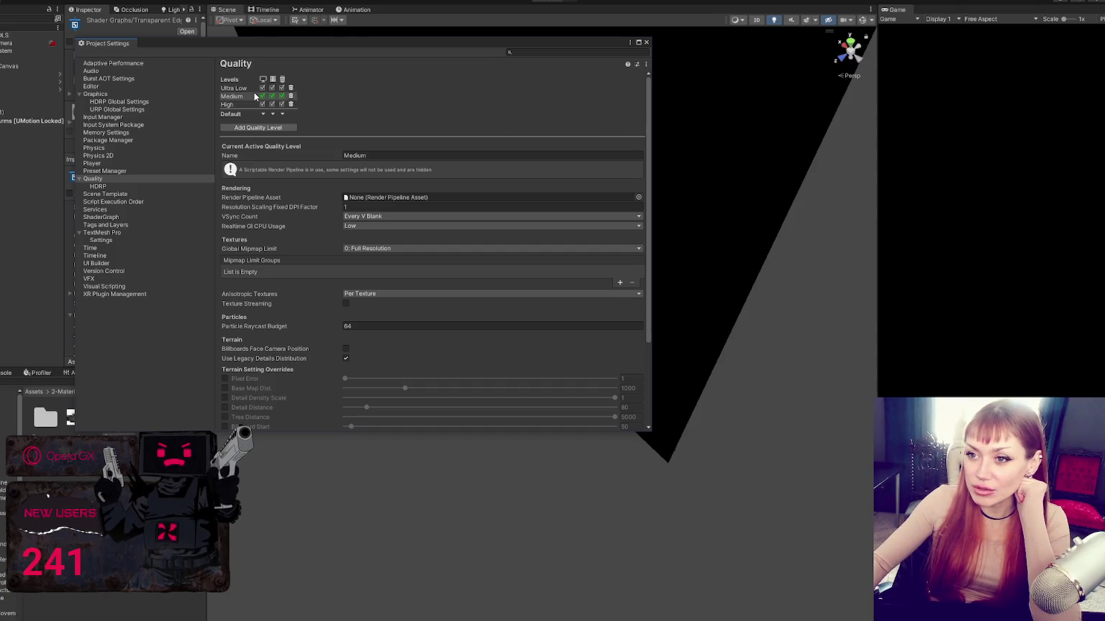
scroll(398, 164, "down", 3)
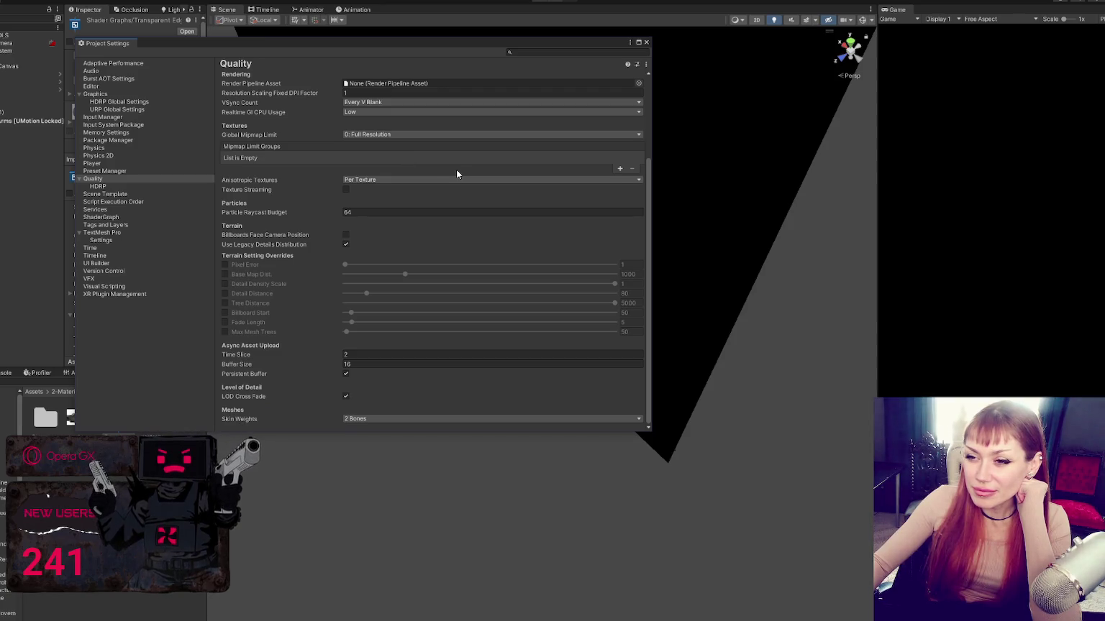
scroll(455, 172, "up", 3)
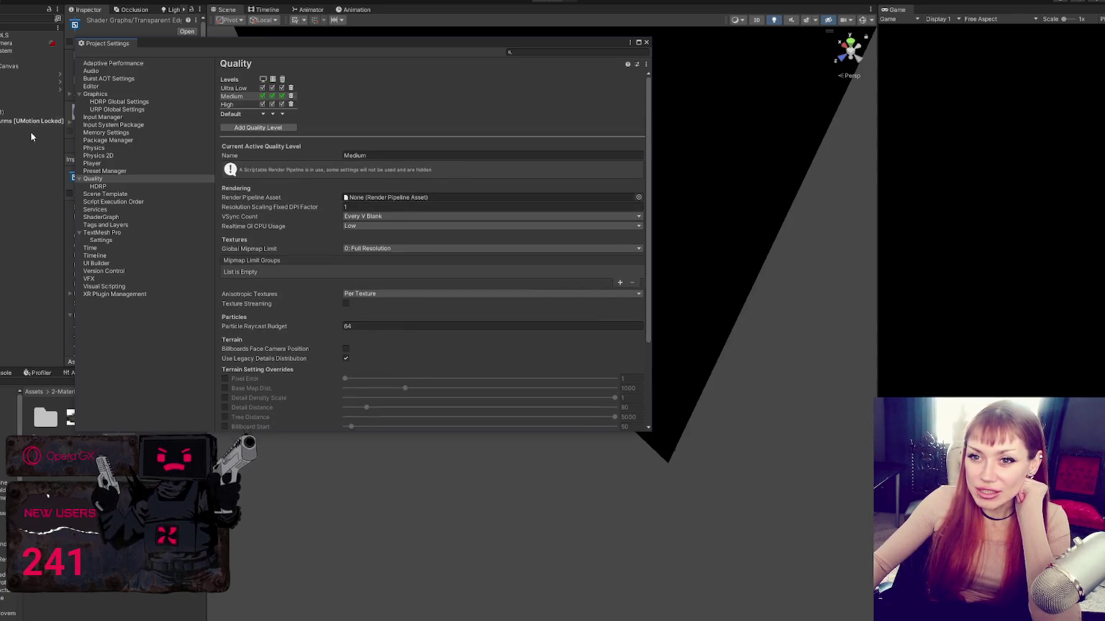
- Deselect the transparent edge shader graph in the Hierarchy and close Project Settings
left_click(22, 154)
left_click(645, 42)
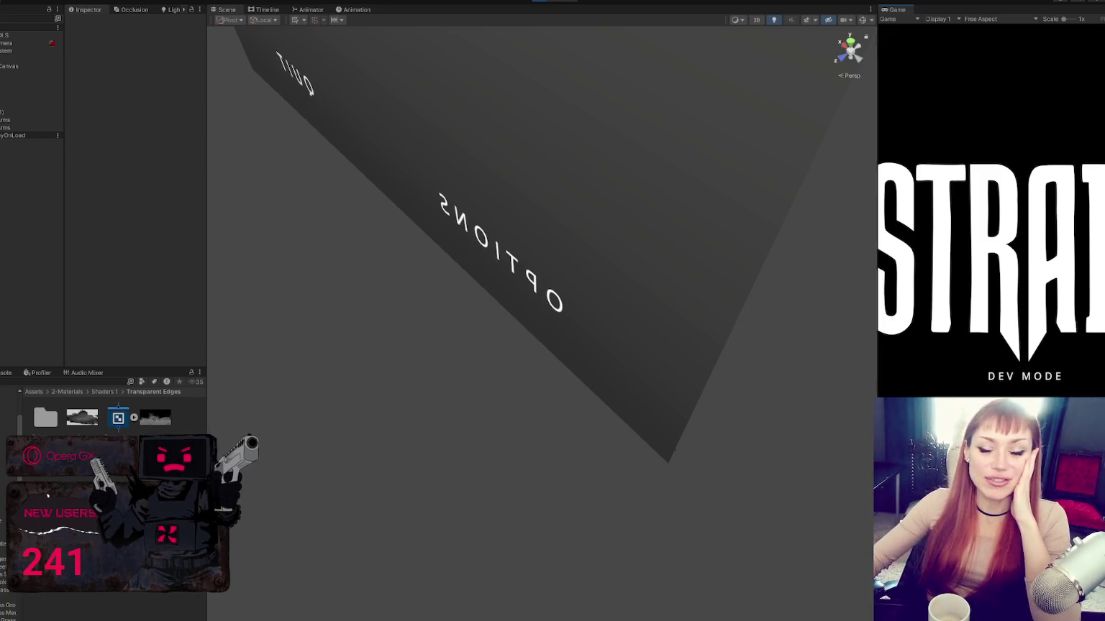
left_click_drag(895, 10, 835, 14)
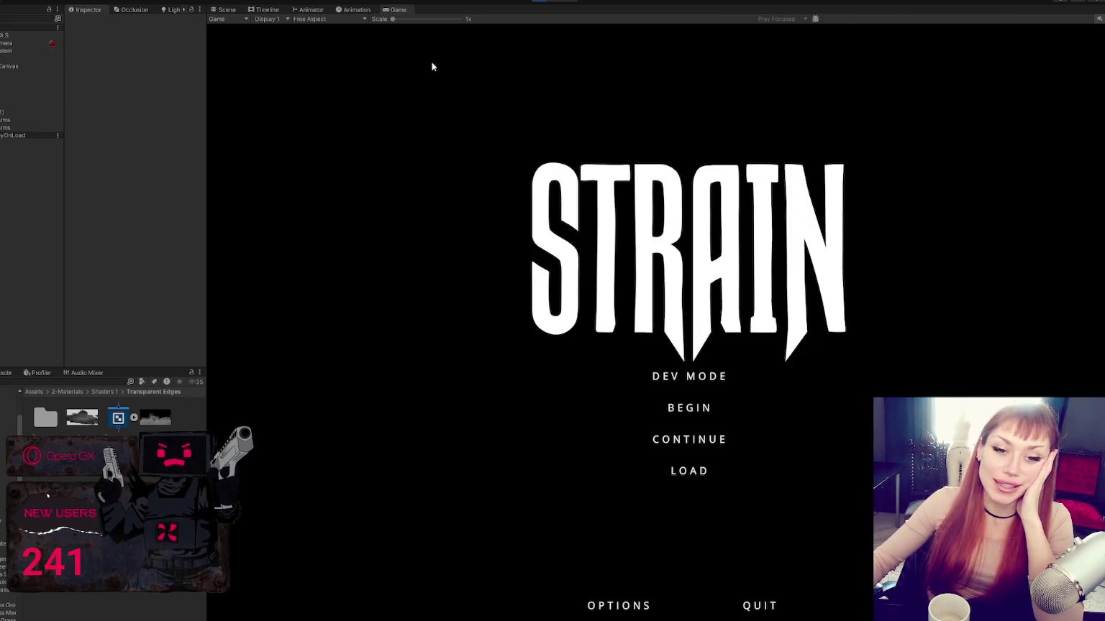
left_click_drag(206, 99, 65, 98)
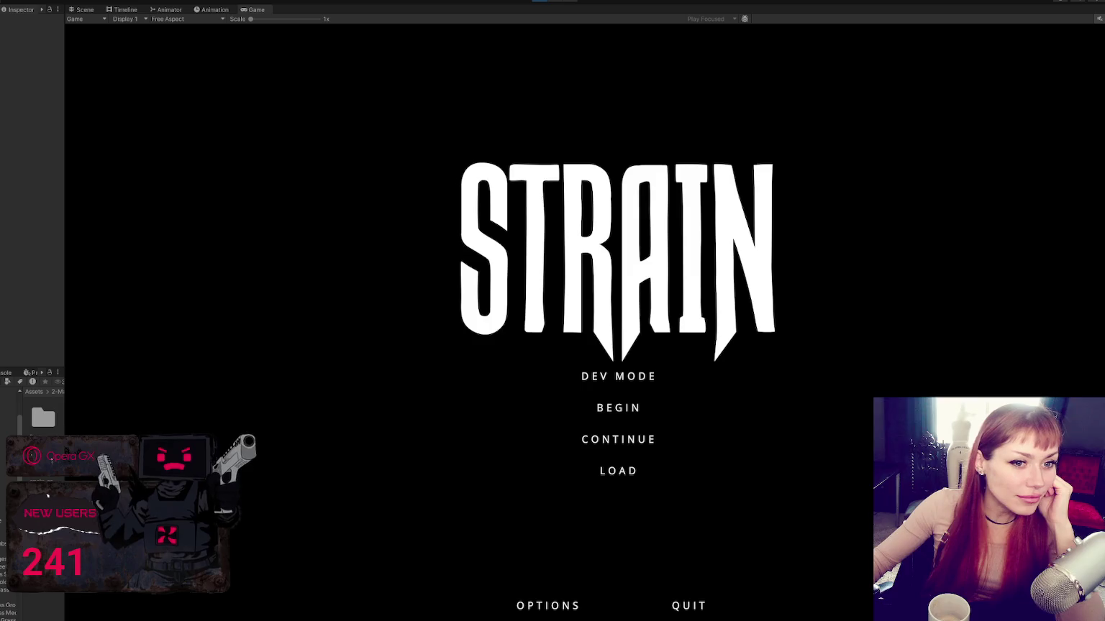
key("alt+Tab")
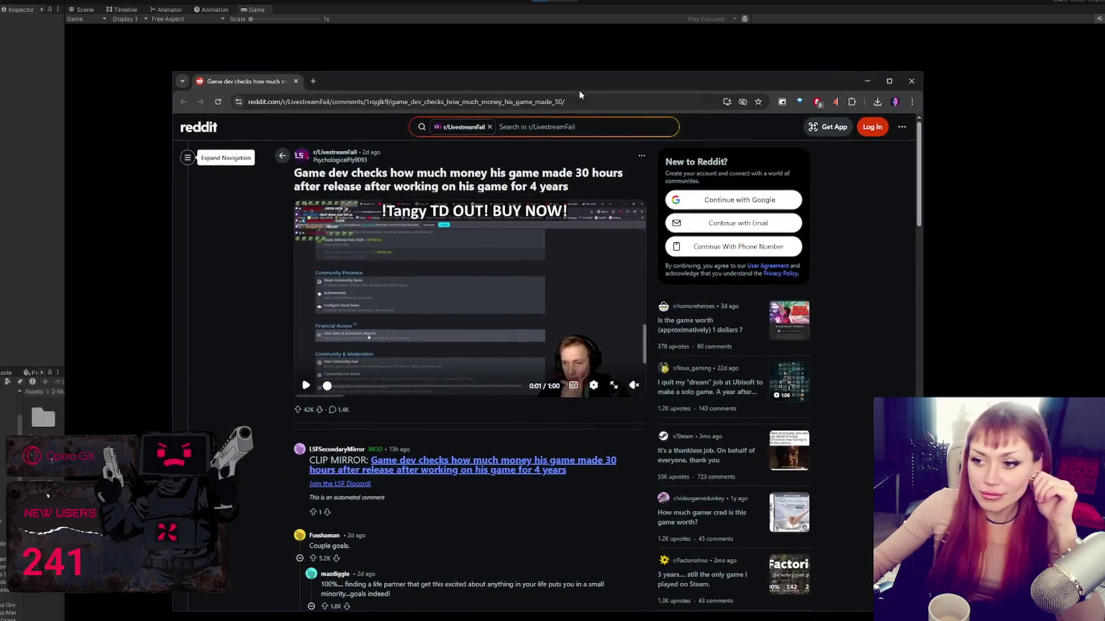
- Watch the Reddit clip of a game dev's 30-hour earnings in fullscreen
left_click(610, 386)
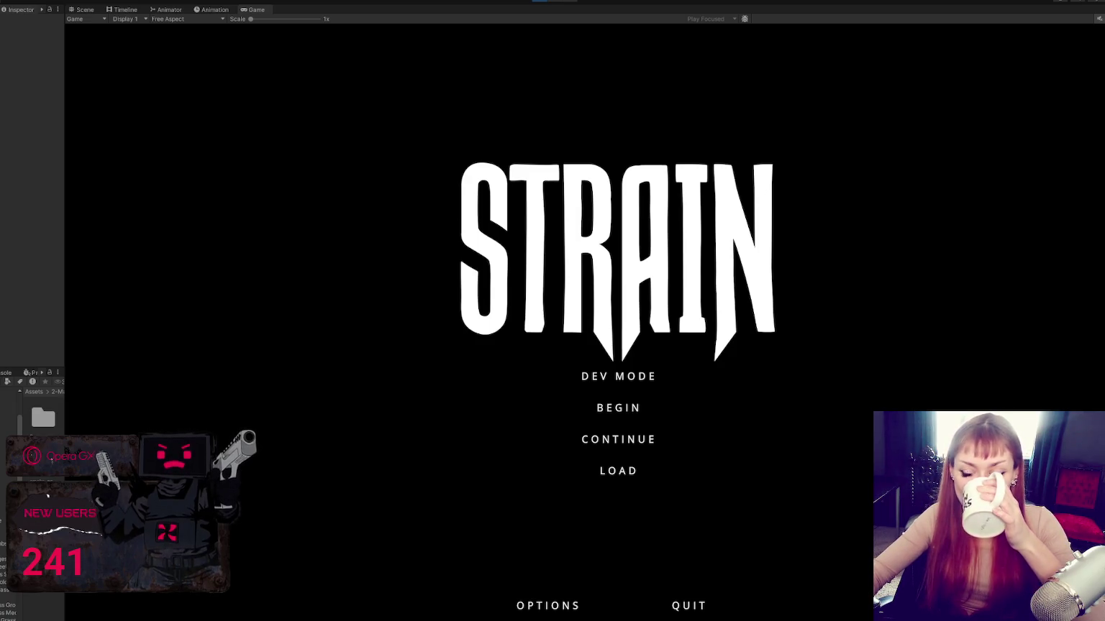
- Start STRAIN in DEV MODE from the title menu and load the fenced yard
left_click(625, 377)
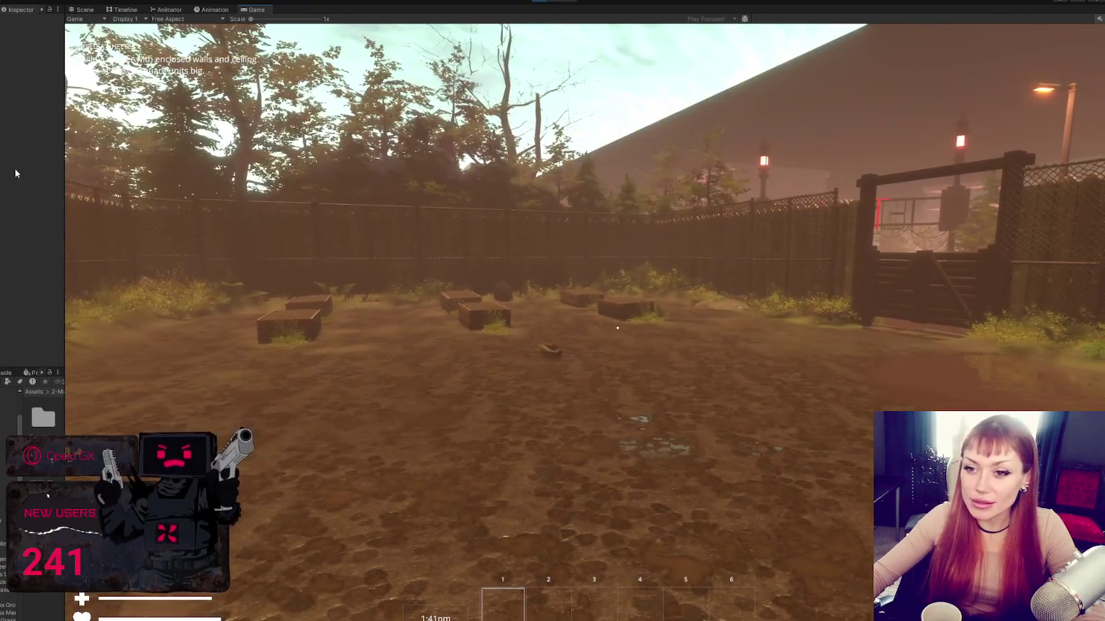
- Widen the Inspector/Hierarchy panel, show the Profiler graph with Ctrl+7, and free the mouse
left_click_drag(64, 161, 318, 160)
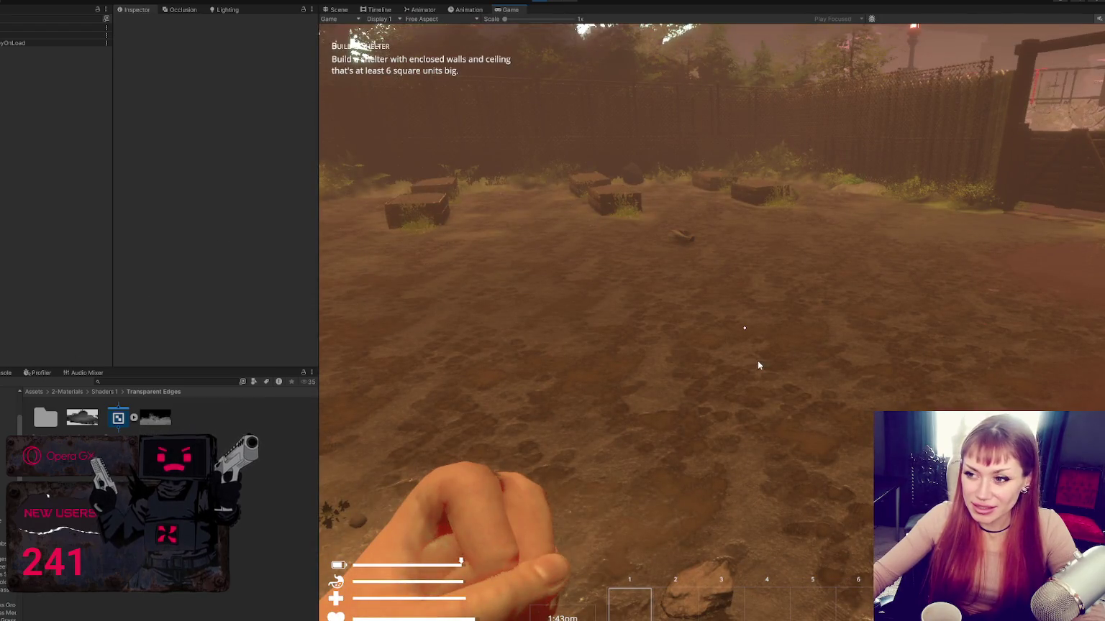
key("ctrl+7")
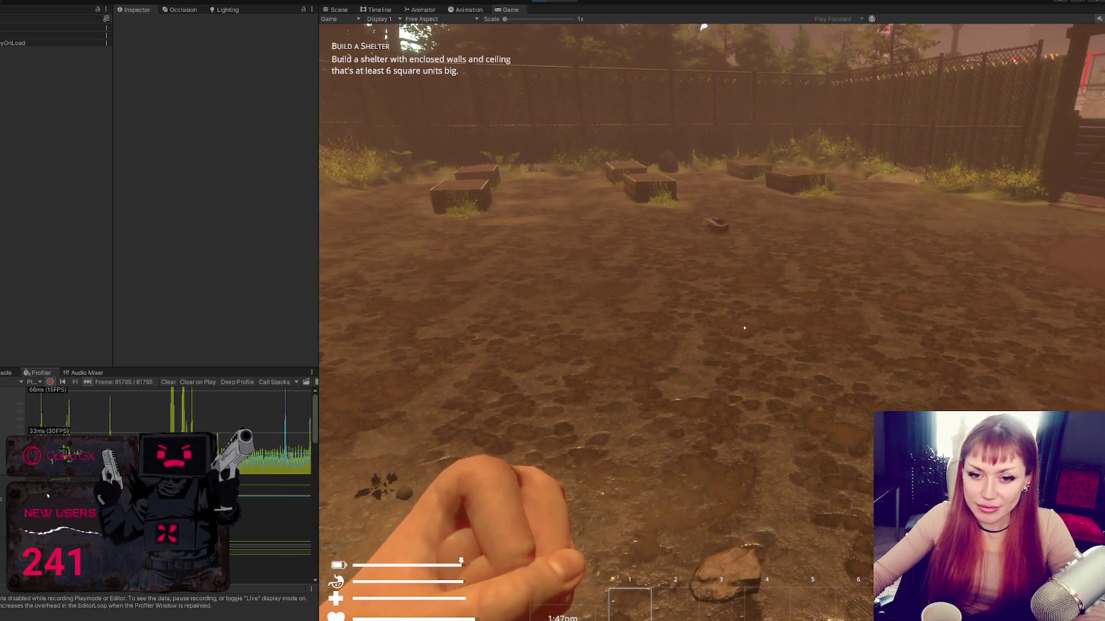
key("Escape")
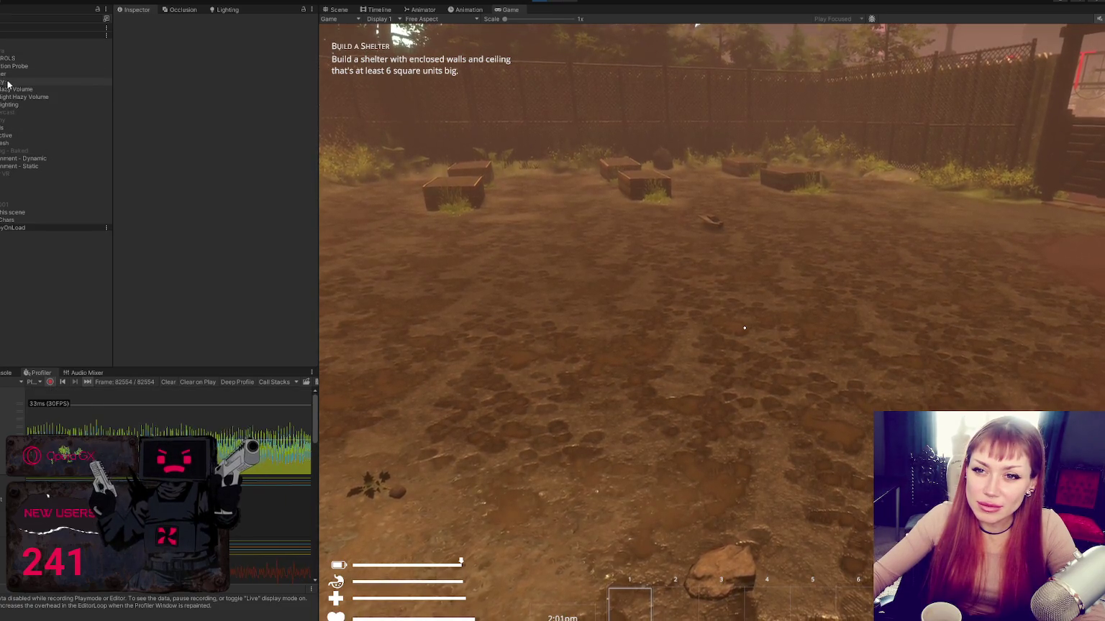
- Deactivate the Hazy volume group in the Inspector, then open the in-game pause menu
left_click(17, 90)
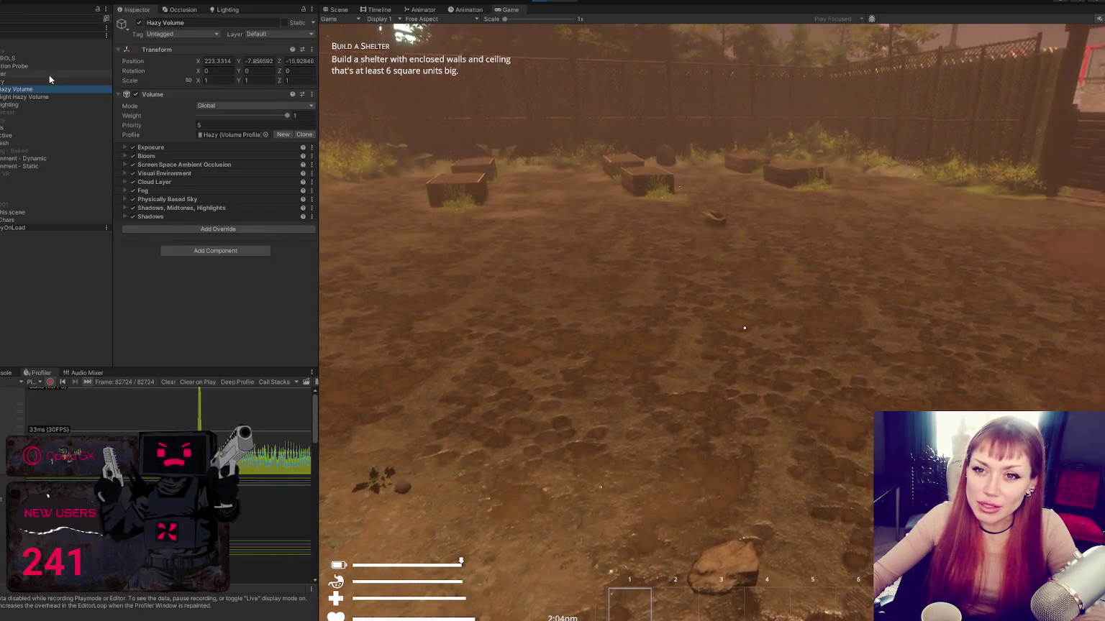
left_click(47, 80)
left_click(139, 22)
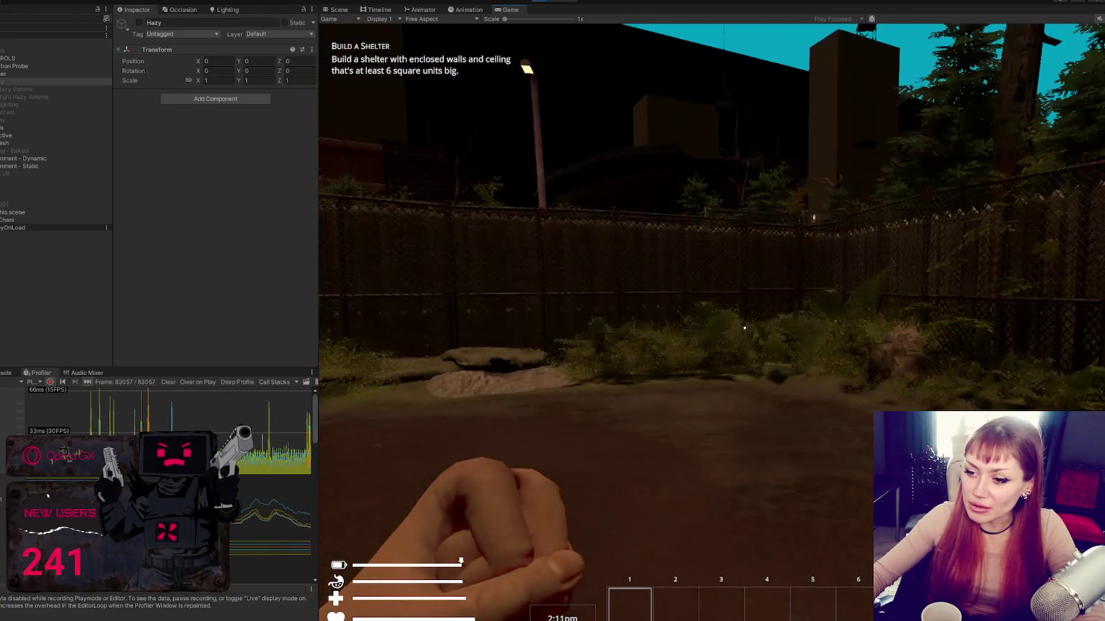
key("Escape")
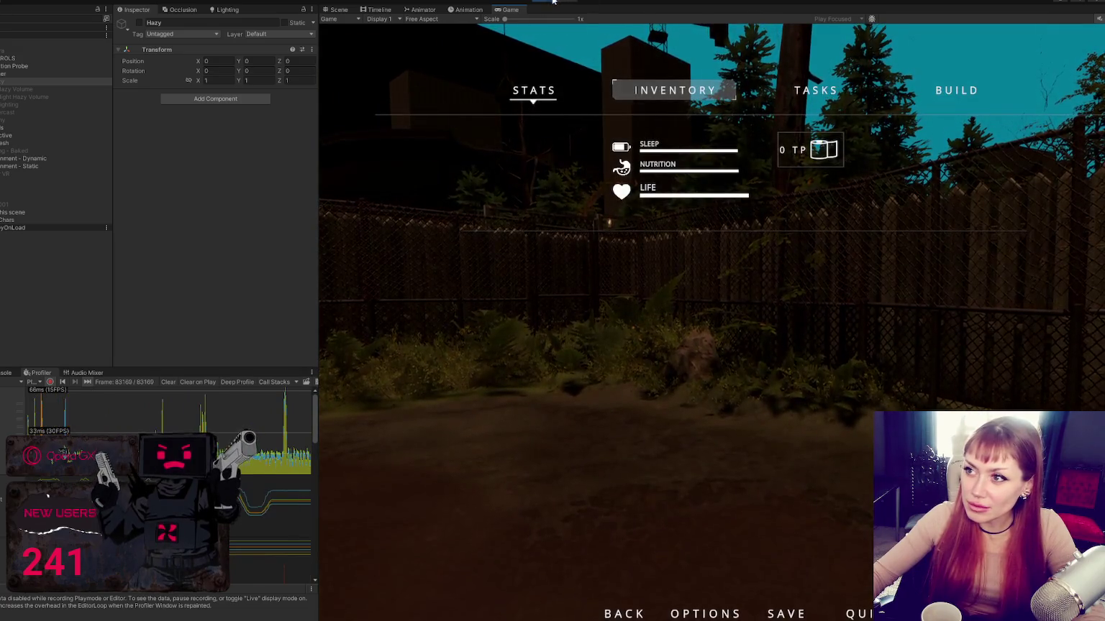
- Select spiking frames in the Profiler CPU chart and widen the Inspector and Profiler panels
left_click(262, 439)
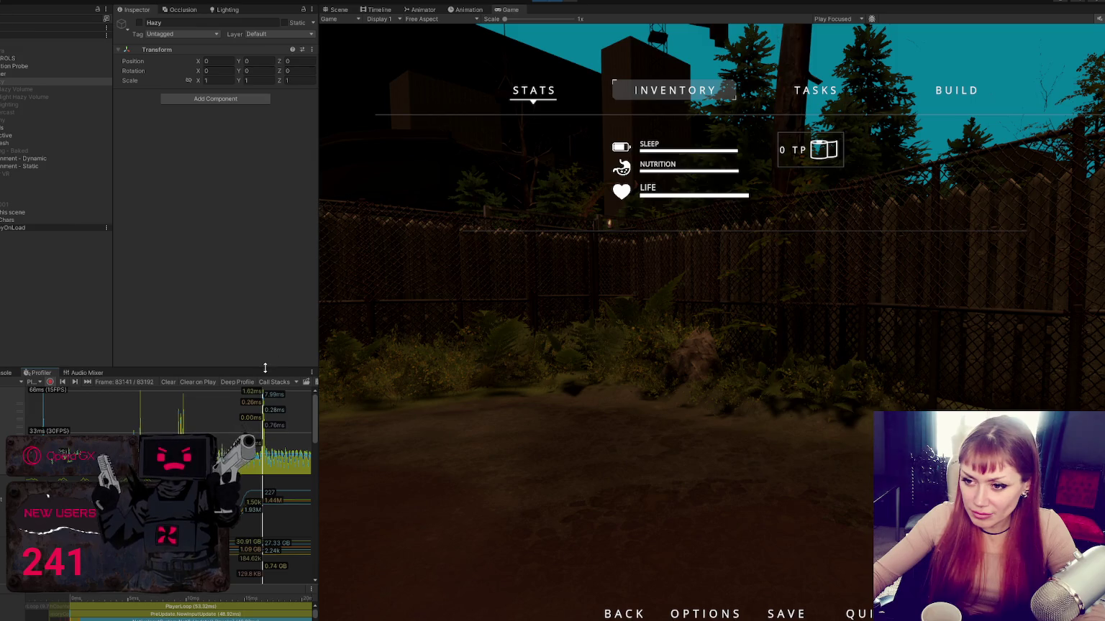
left_click_drag(276, 366, 276, 131)
mouse_move(318, 324)
left_mouse_down()
mouse_move(599, 335)
mouse_move(587, 292)
left_mouse_up()
left_click(504, 220)
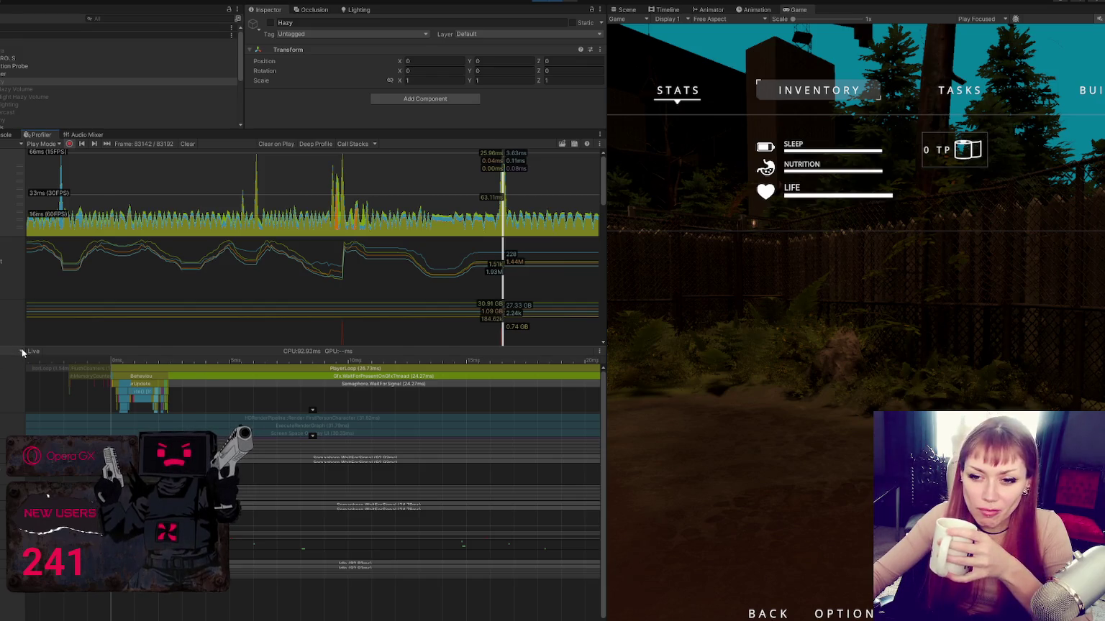
- Inspect the frame's Hierarchy breakdown of GfxThread, WaitForSignal and PlayerLoop, then widen the Game view
left_click(8, 373)
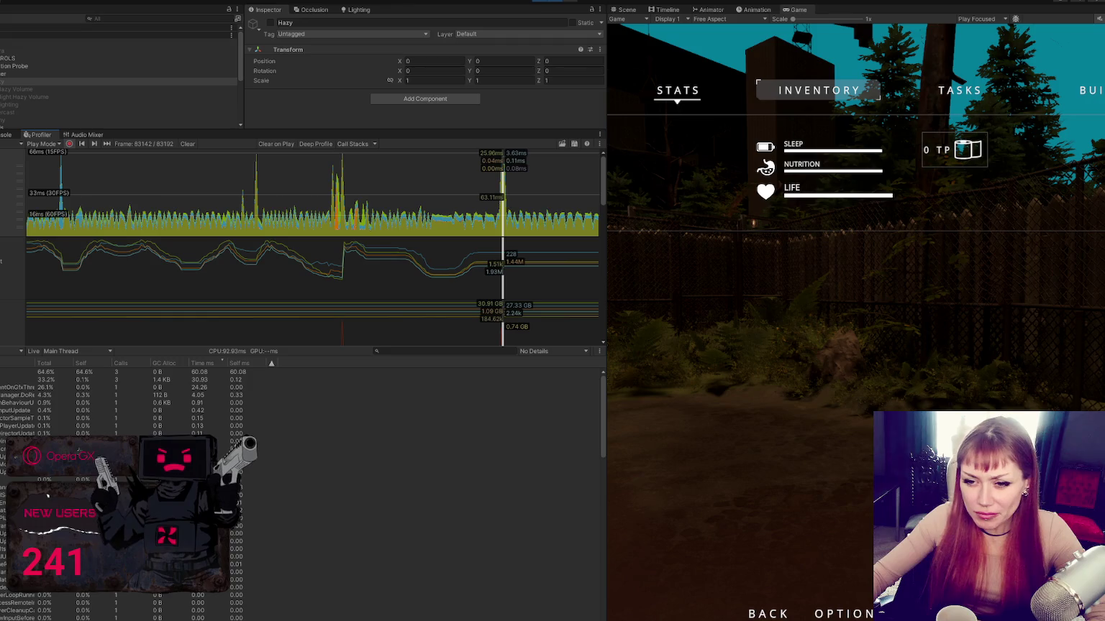
left_click(21, 387)
left_click_drag(34, 360, 105, 360)
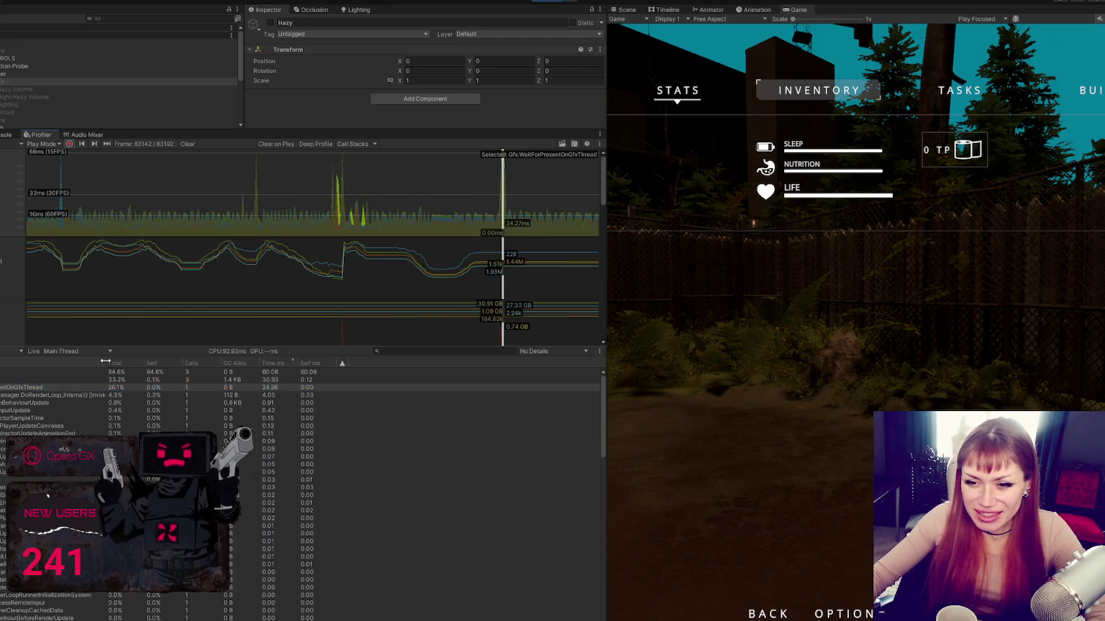
key("Right")
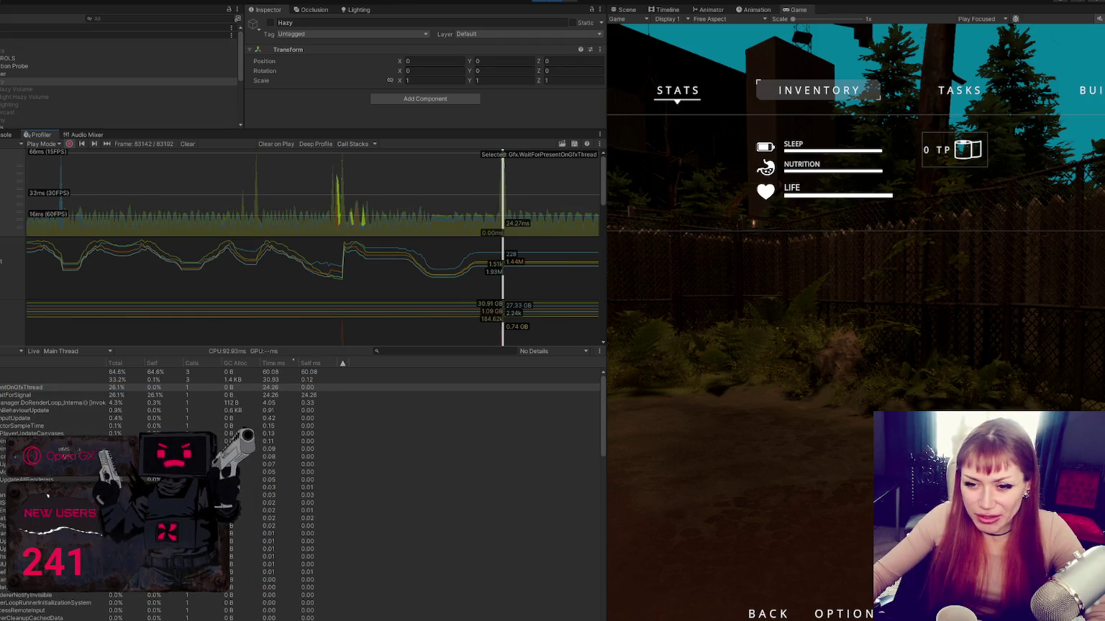
left_click(6, 395)
left_click(32, 403)
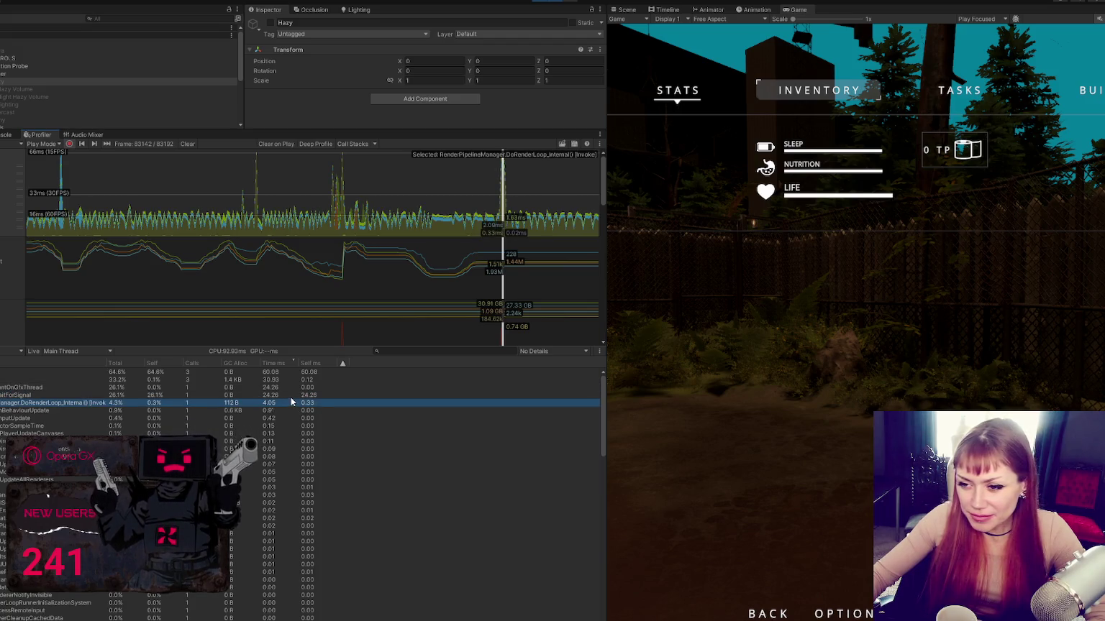
left_click(90, 388)
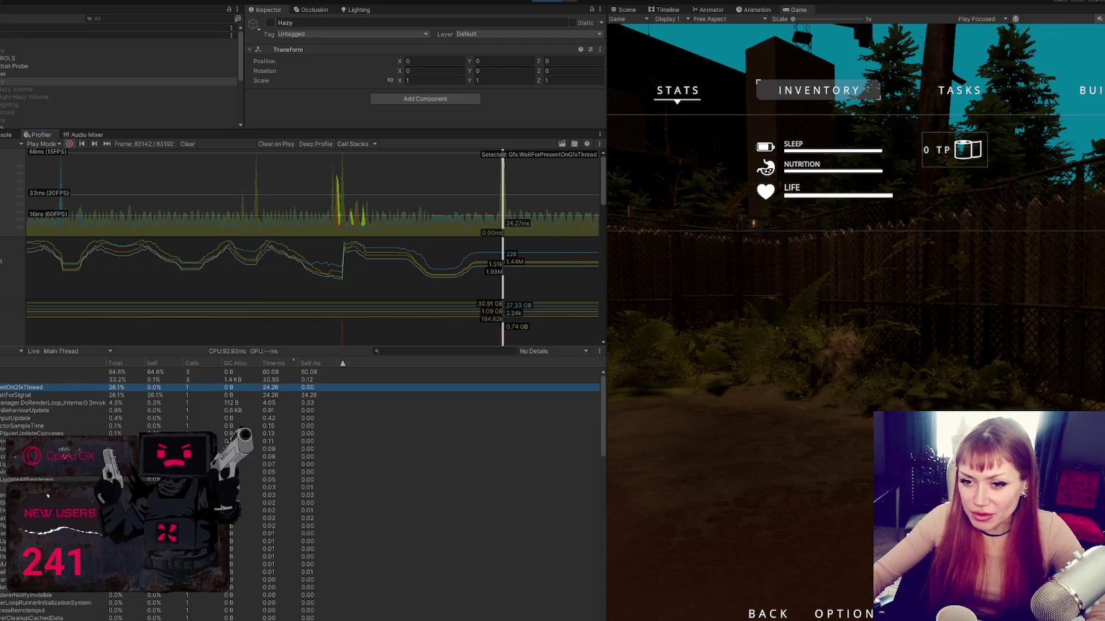
left_click(228, 379)
left_click_drag(605, 128, 217, 157)
mouse_move(140, 131)
left_mouse_down()
mouse_move(140, 291)
mouse_move(139, 251)
left_mouse_up()
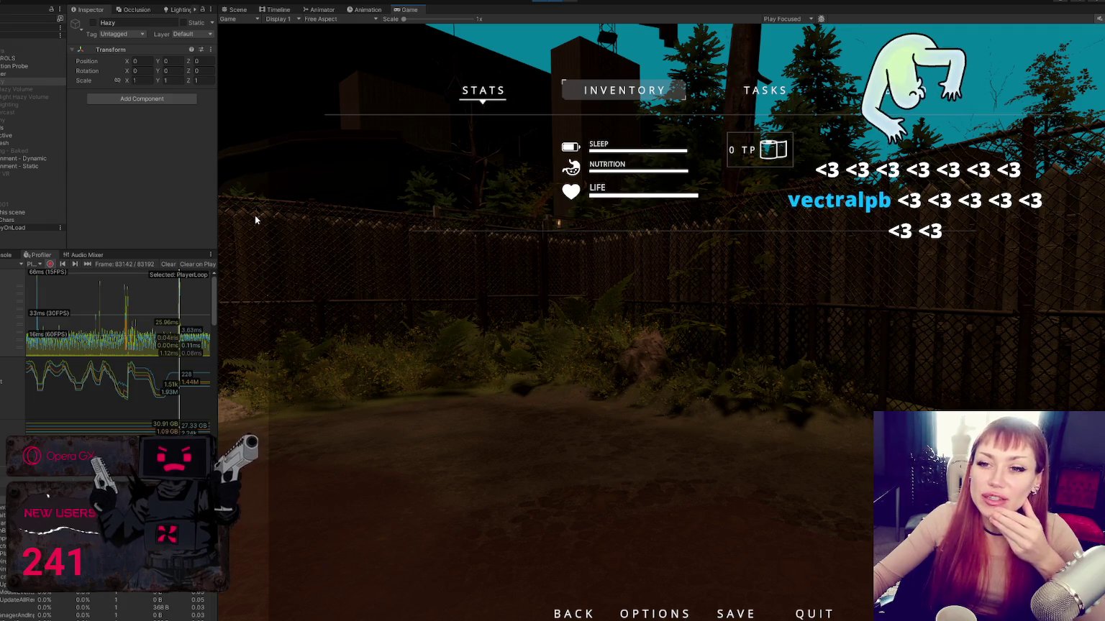
- Exit play mode, reopen Project Settings moved up-left, and show the Quality page
left_click(544, 2)
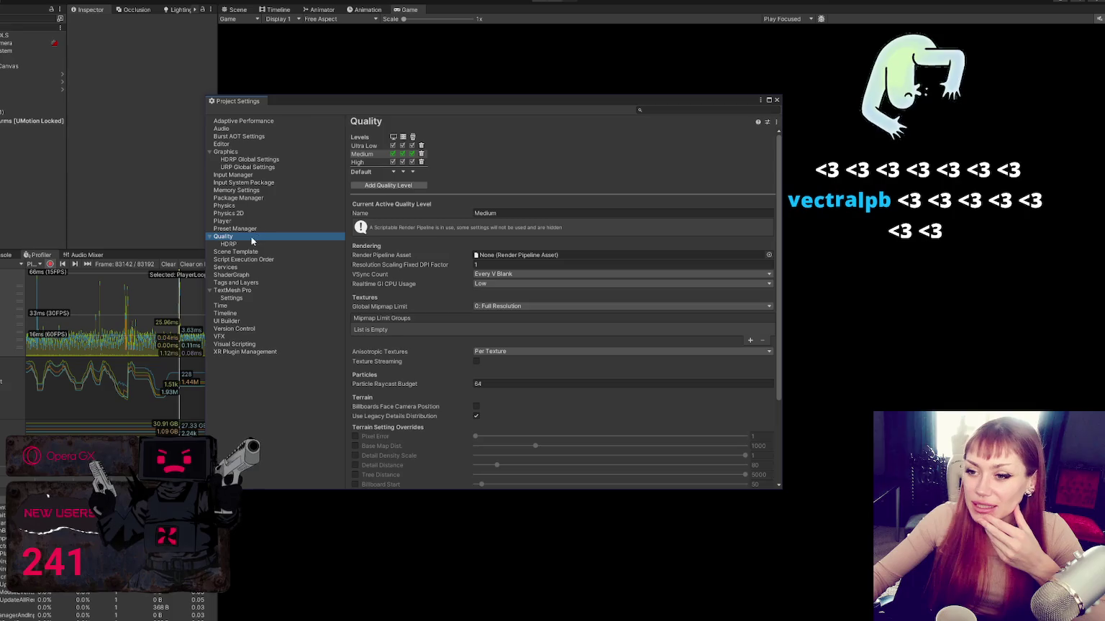
left_click(252, 244)
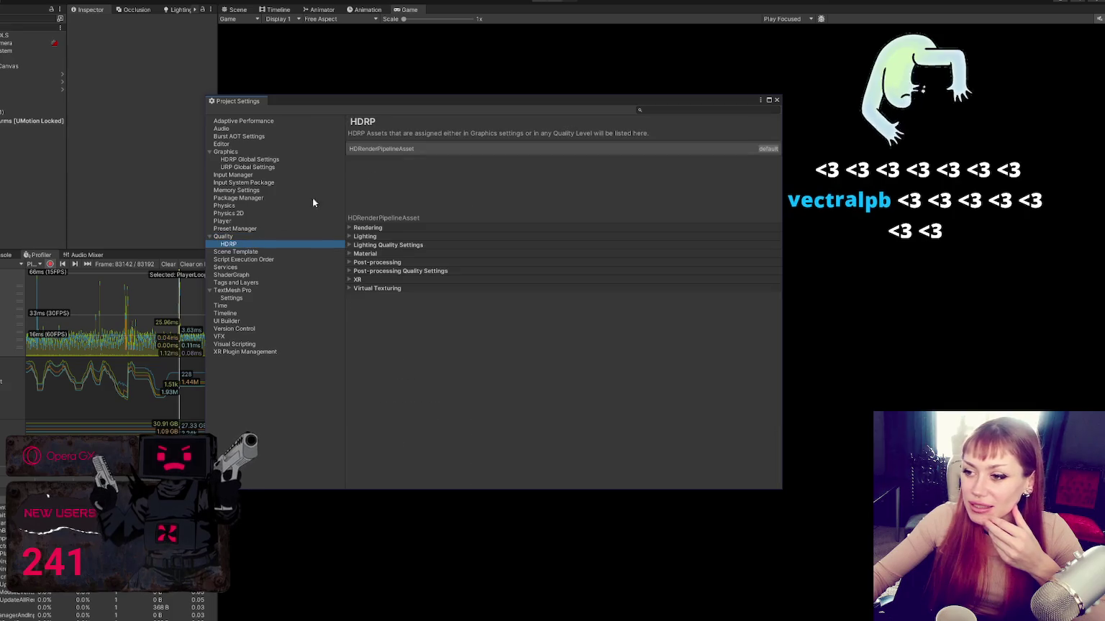
left_click_drag(486, 104, 313, 85)
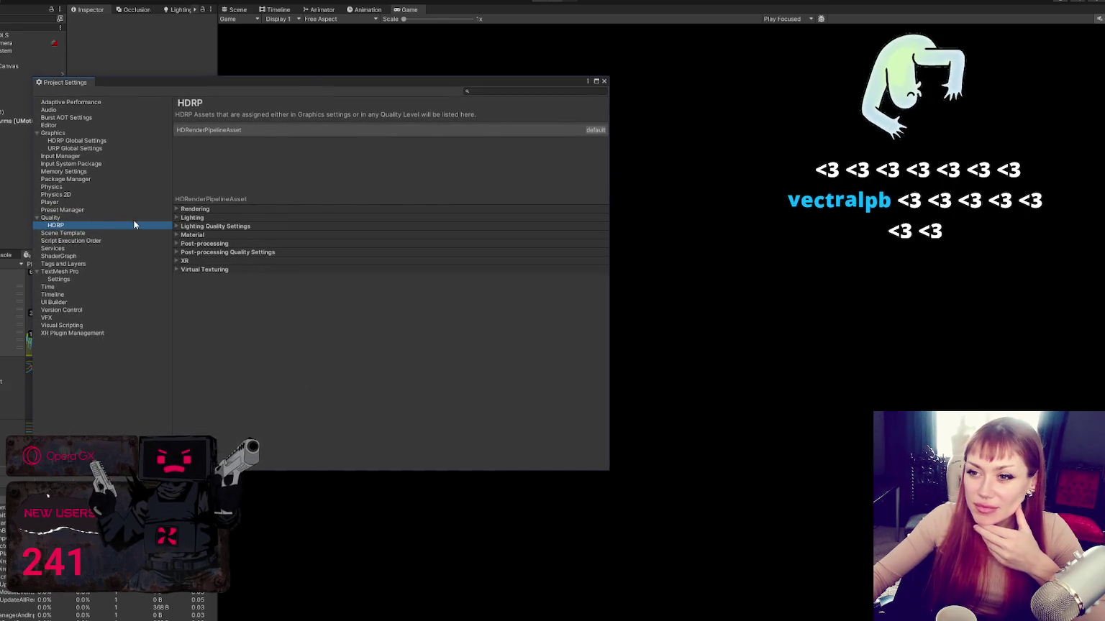
left_click(126, 217)
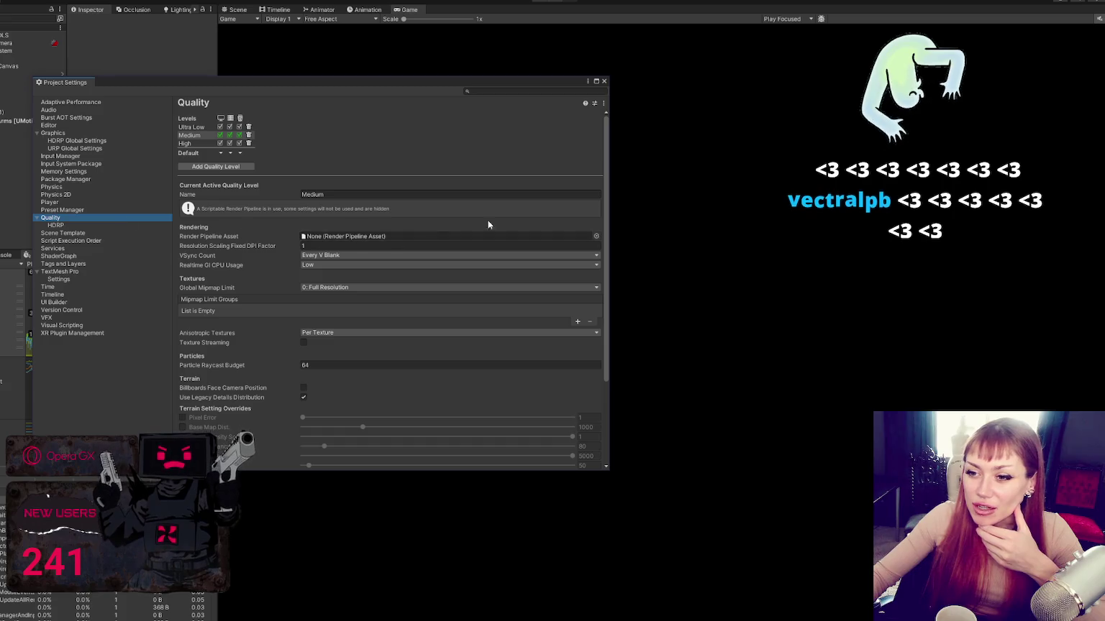
scroll(517, 231, "down", 3)
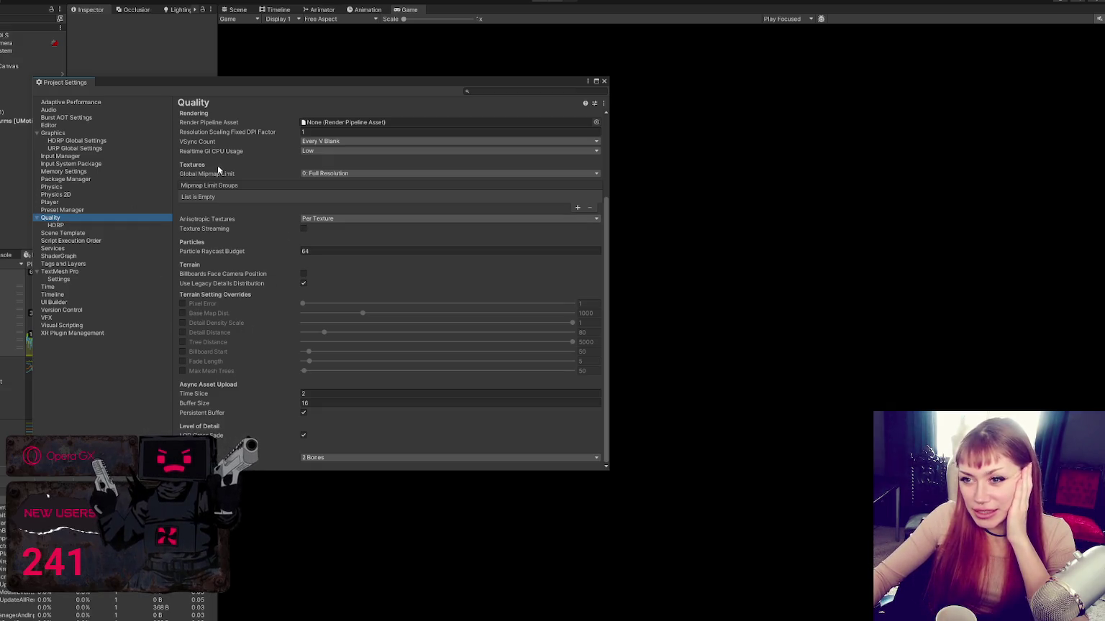
scroll(217, 165, "up", 3)
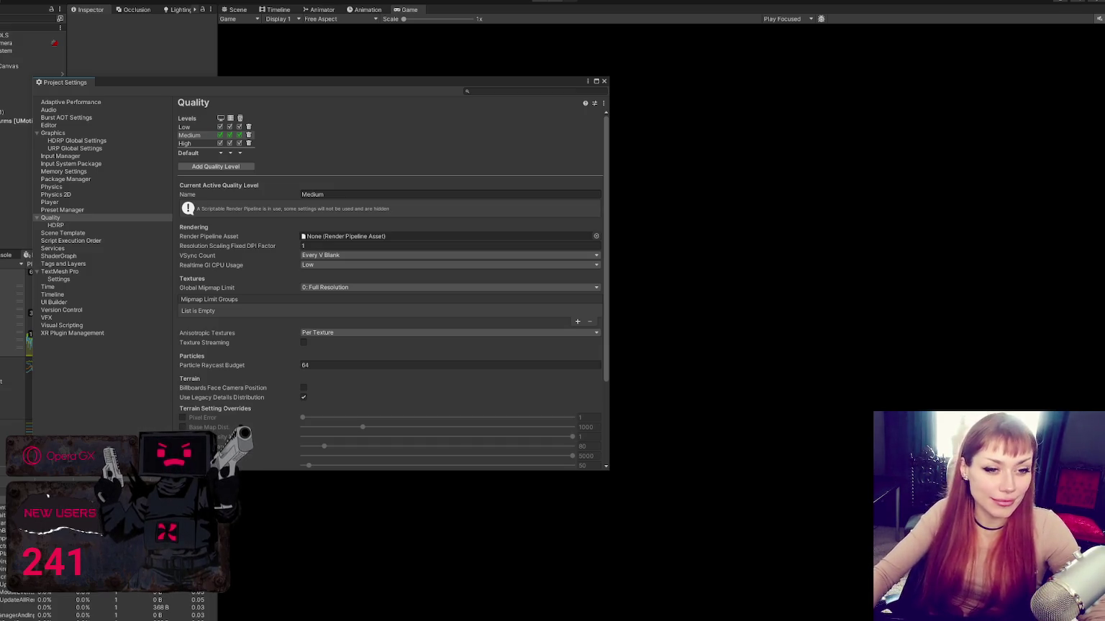
- Close Project Settings and relaunch STRAIN in DEV MODE
left_click(602, 81)
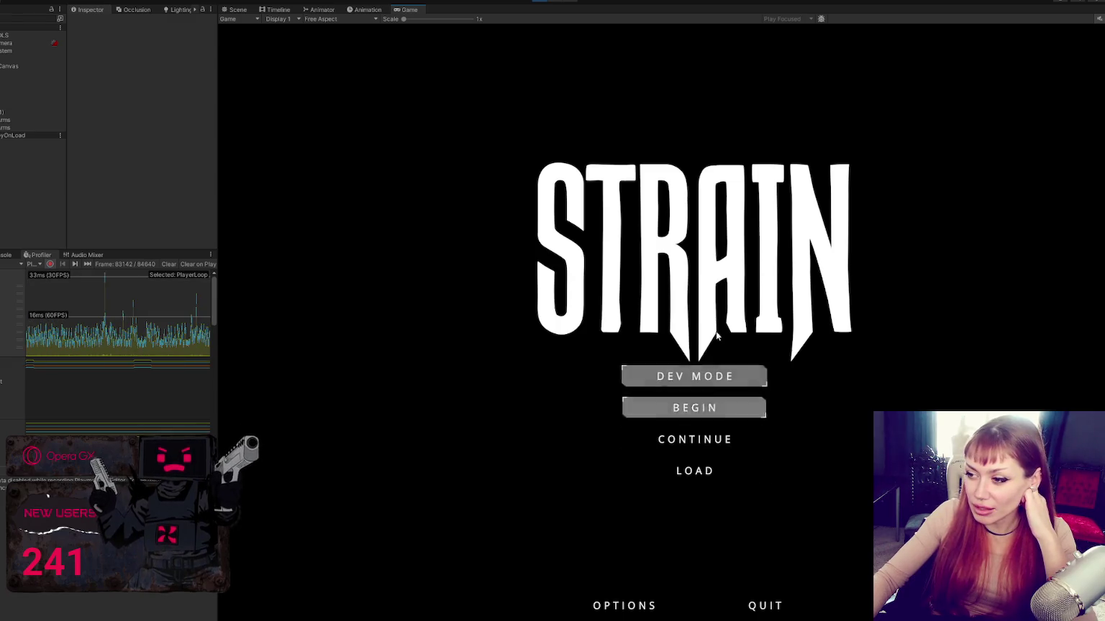
left_click(749, 379)
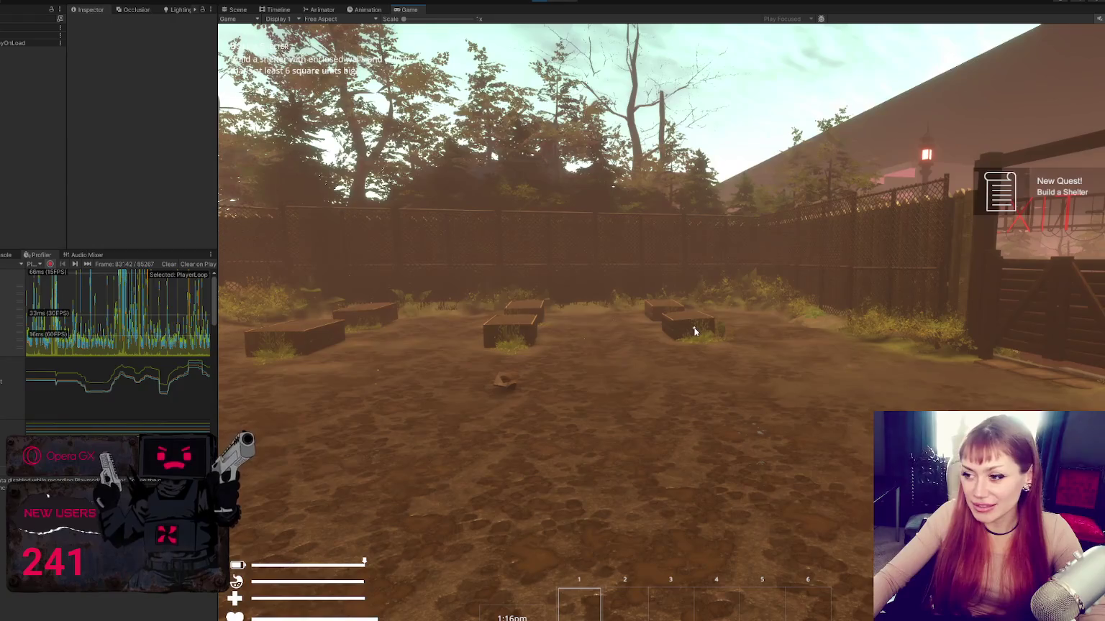
- Change the in-game Options Quality from MED to LOW and save
key("Escape")
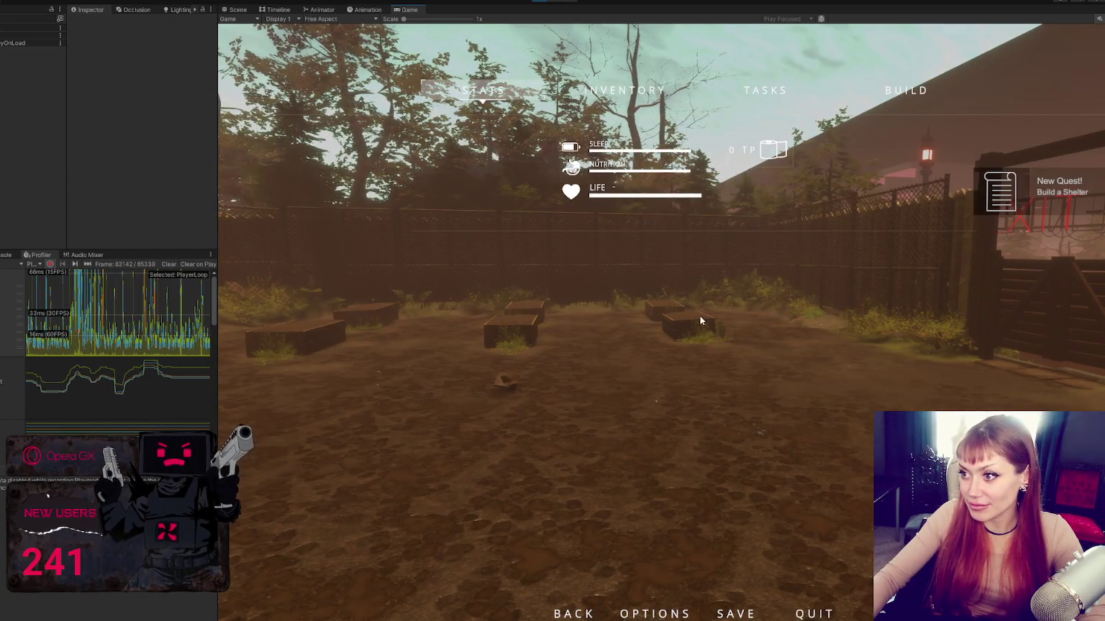
key("o")
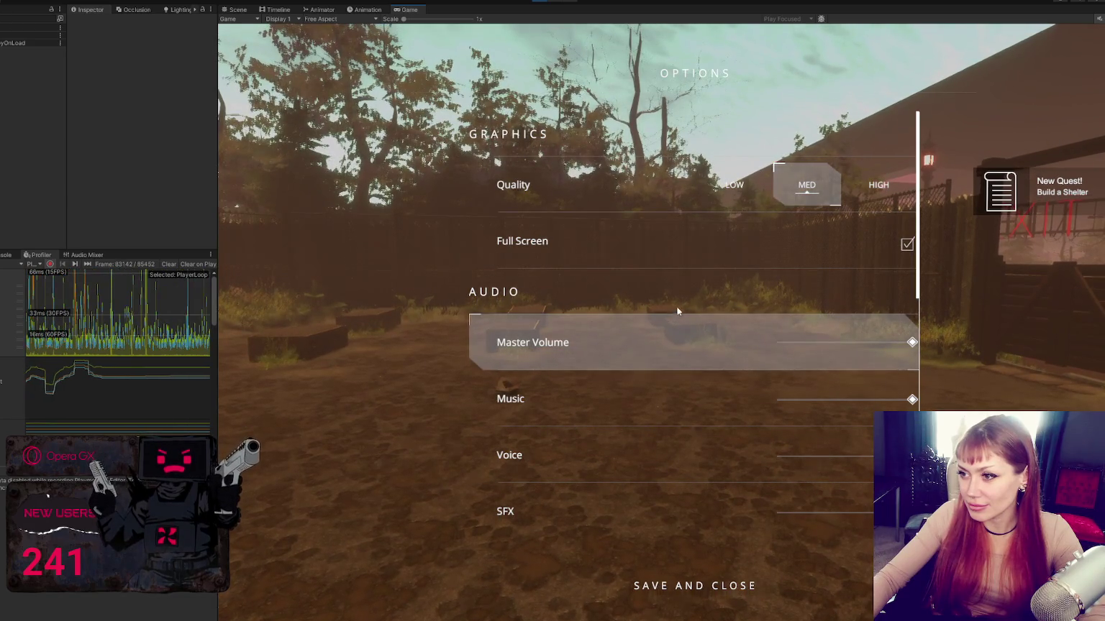
scroll(736, 191, "down", 1)
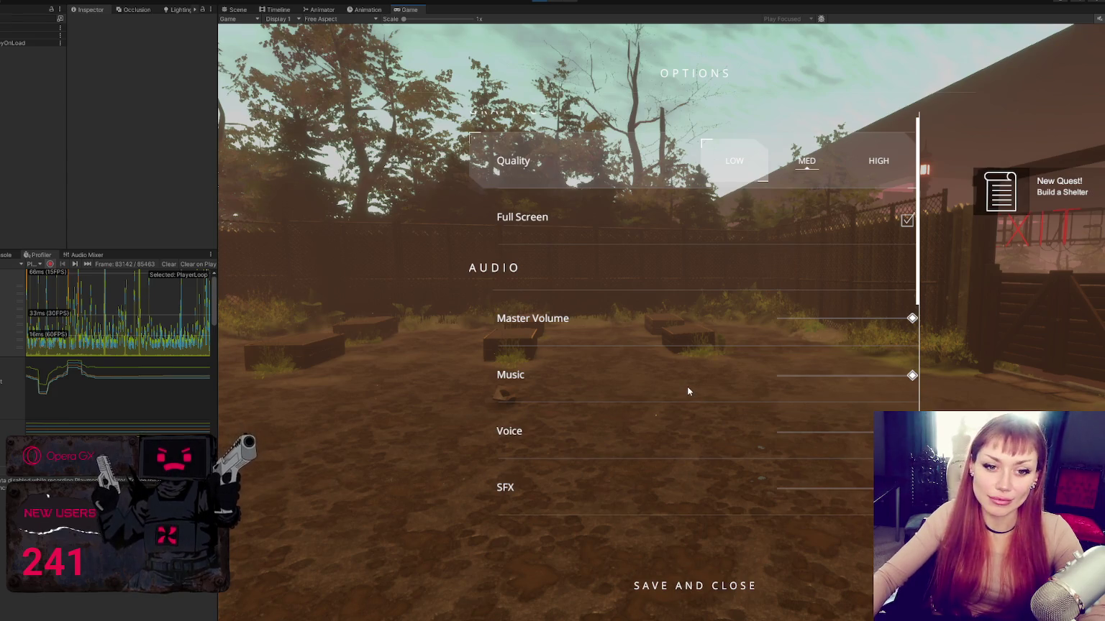
key("Return")
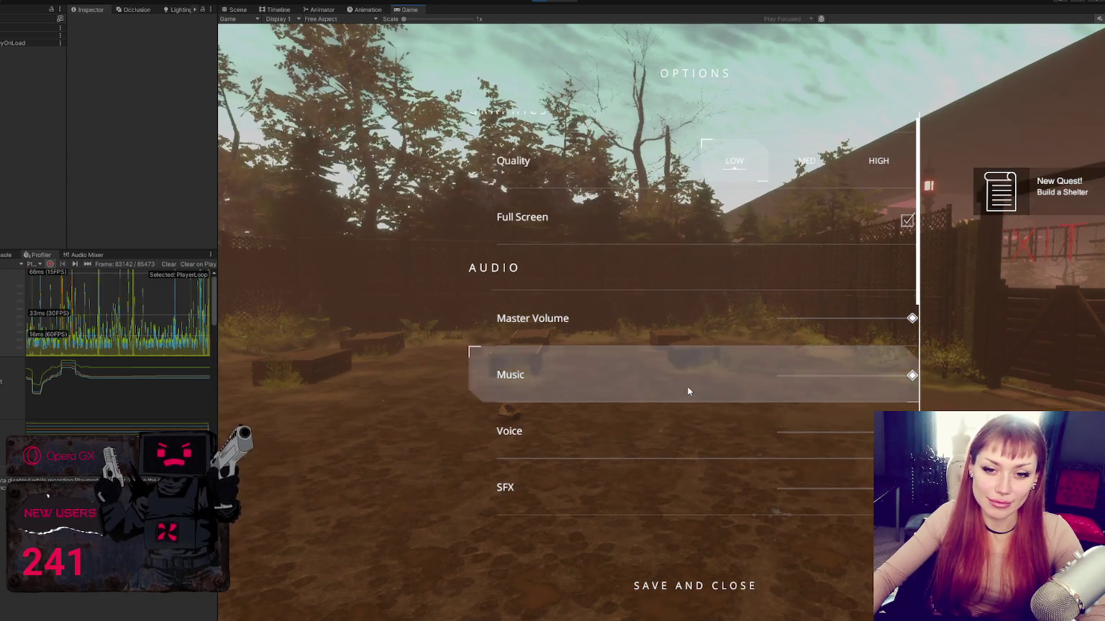
left_click(691, 587)
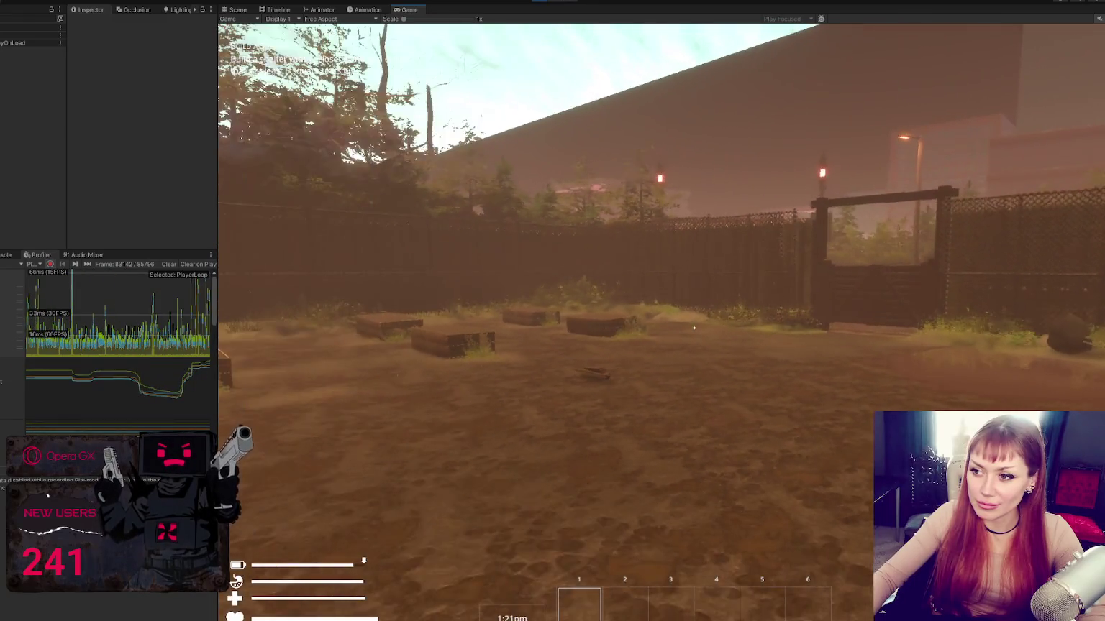
- Back the player away from the water pump and select Hazy Volume to view its overrides
key("s")
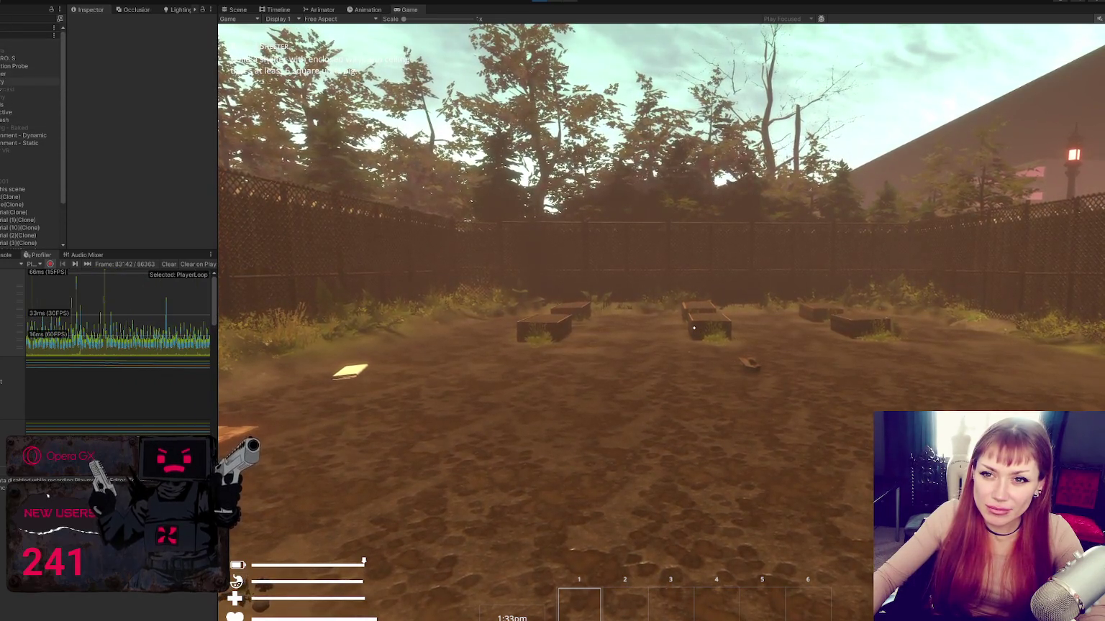
left_click(14, 86)
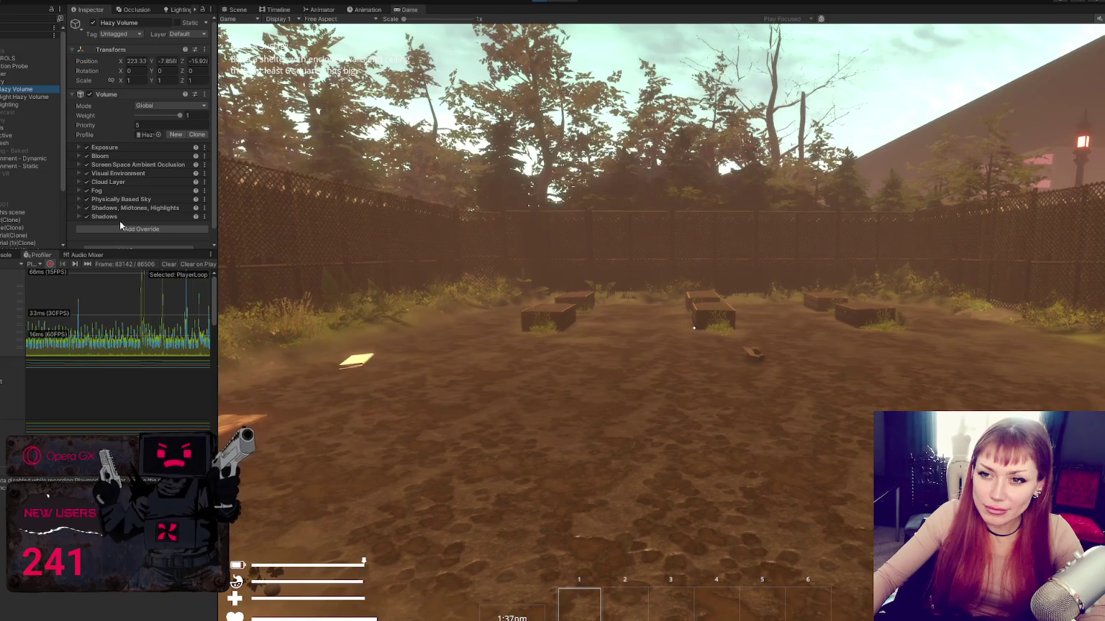
- Disable the Fog override in both Hazy Volume and Night Hazy Volume
left_click(87, 191)
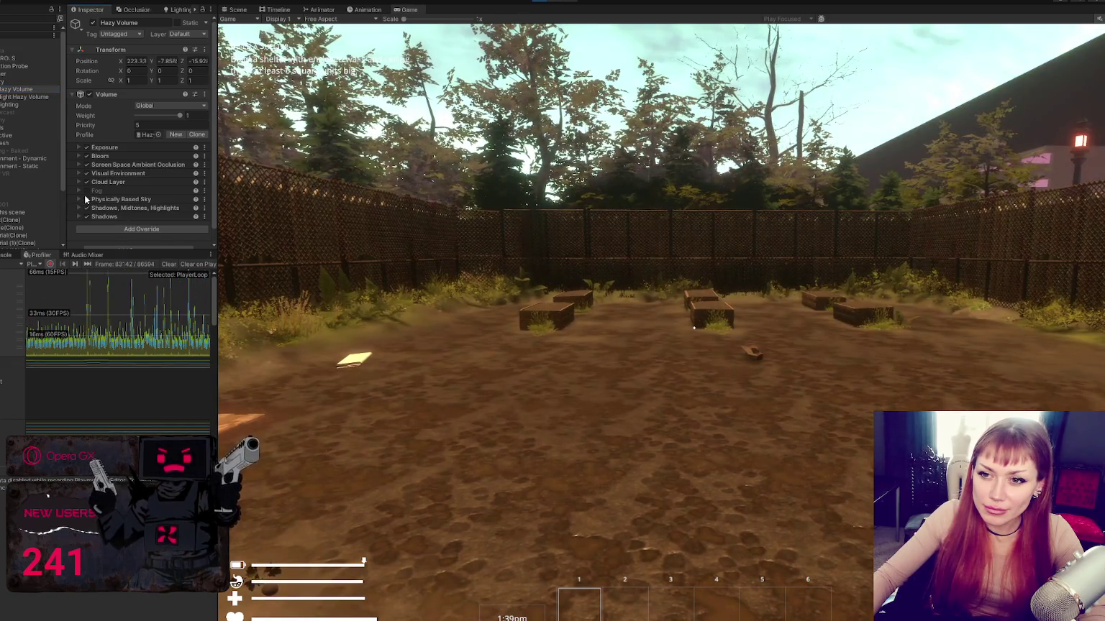
left_click(29, 97)
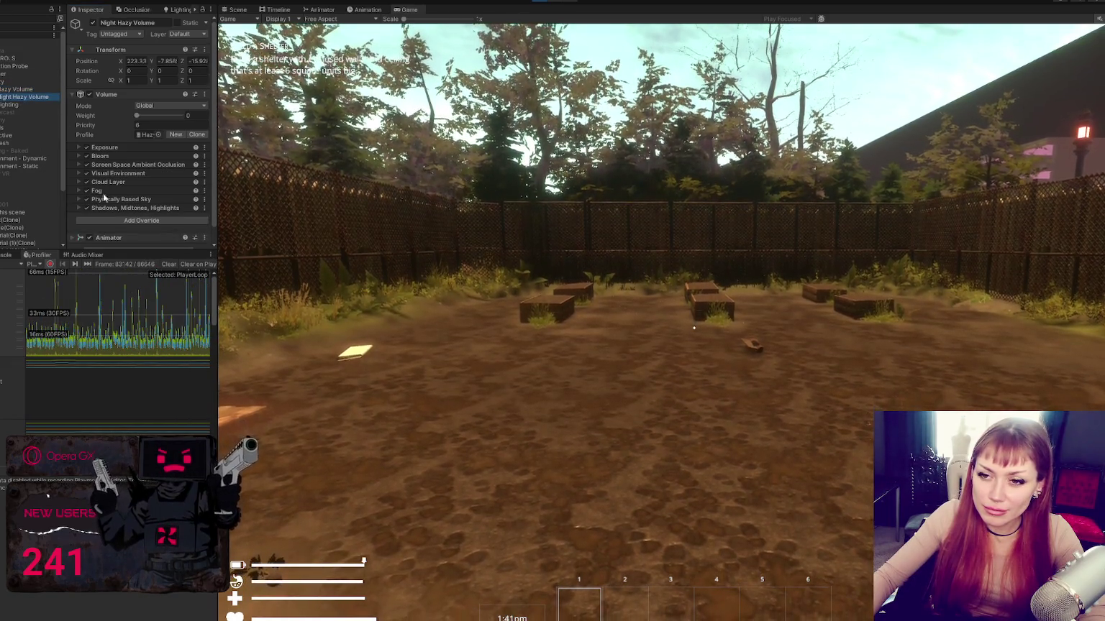
left_click(86, 190)
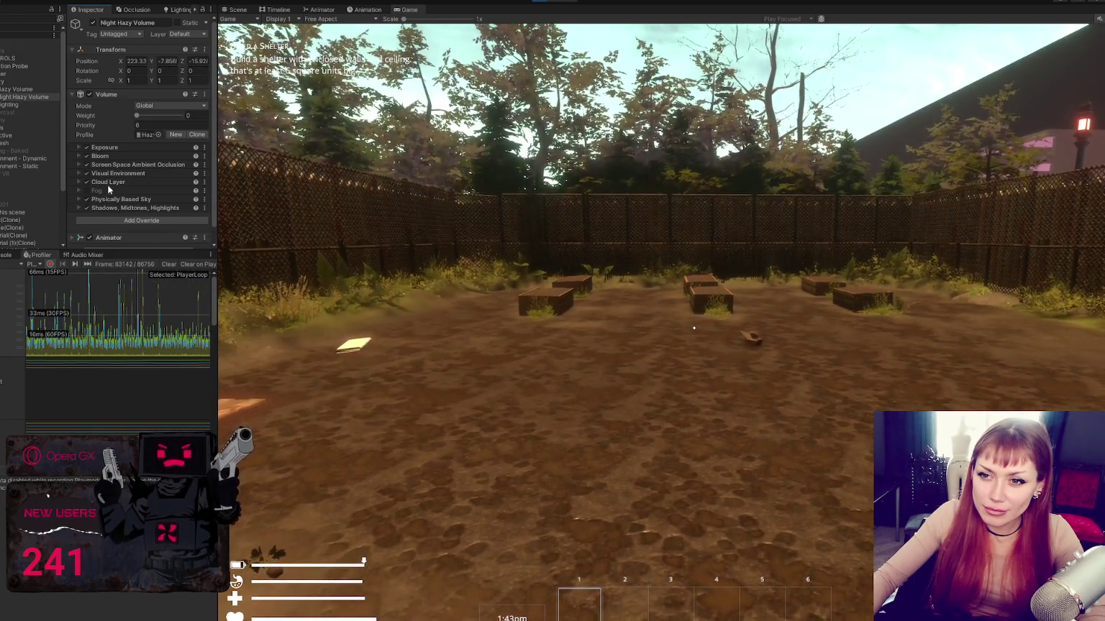
- Back in the game, walk up to the wooden gate twice, then back away to face the EXIT alley
left_click(461, 288)
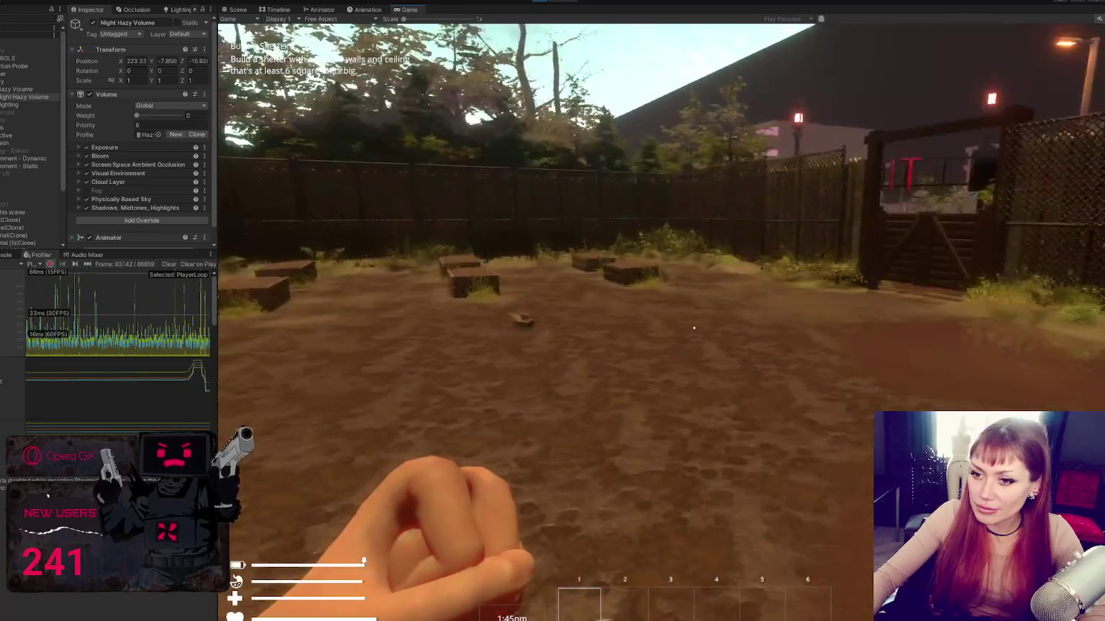
key("w")
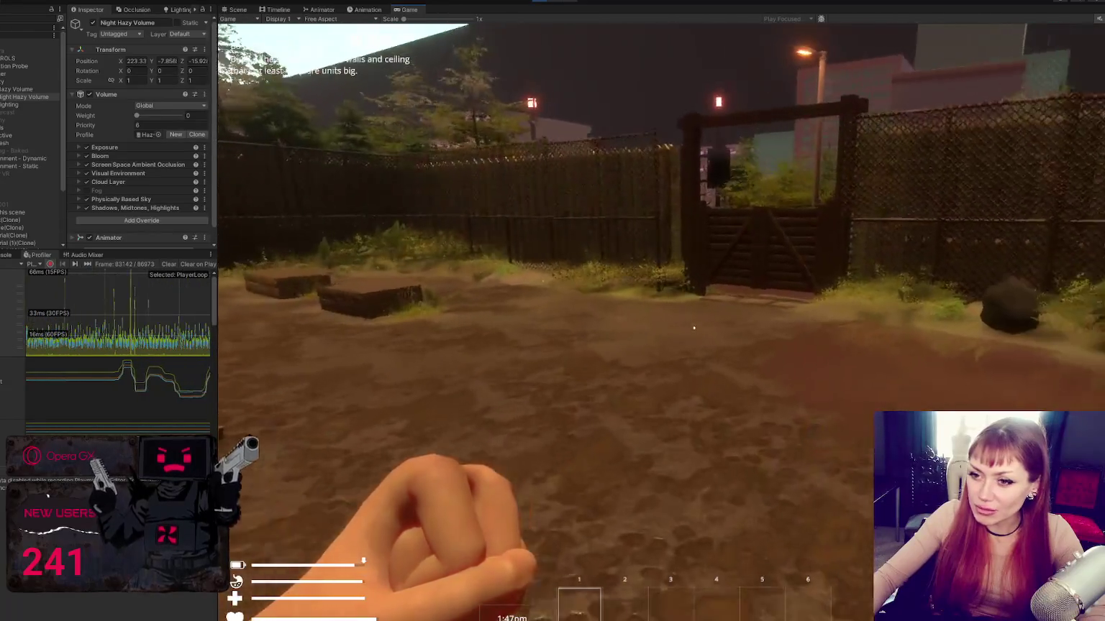
key("w")
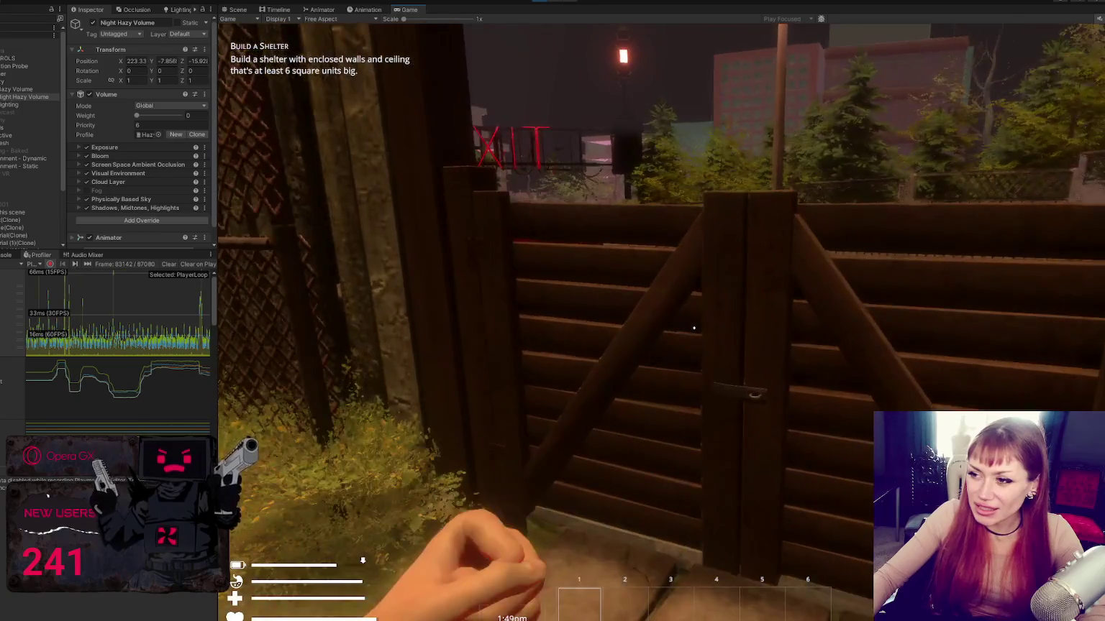
key("s")
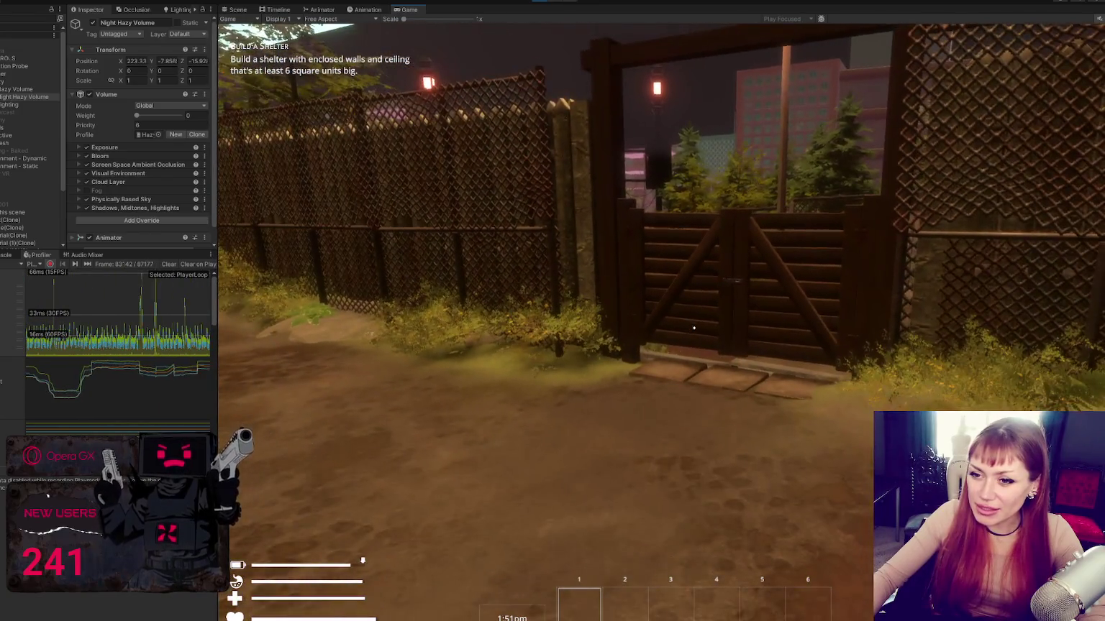
key("s")
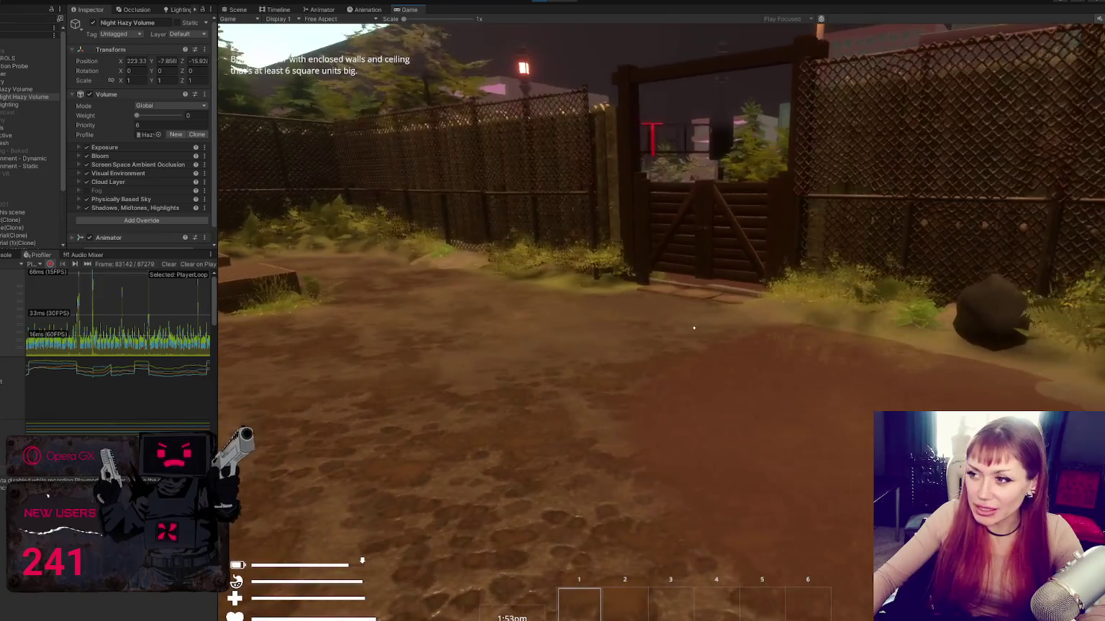
key("w")
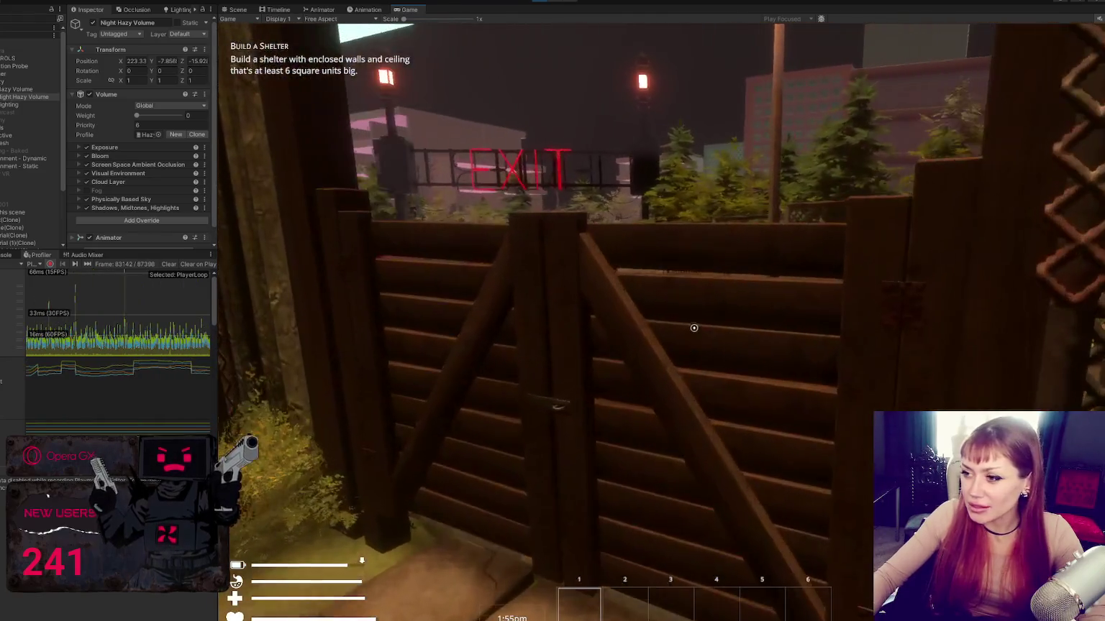
key("s")
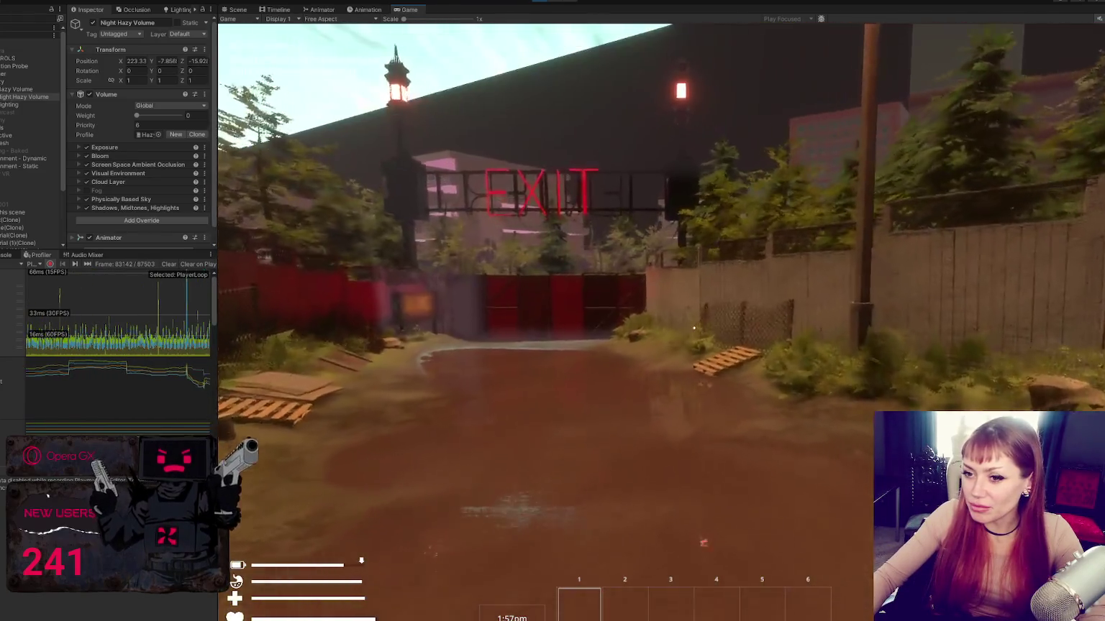
- Walk down the alley to the red gate and toward the CLOSED sign, then back off
key("w")
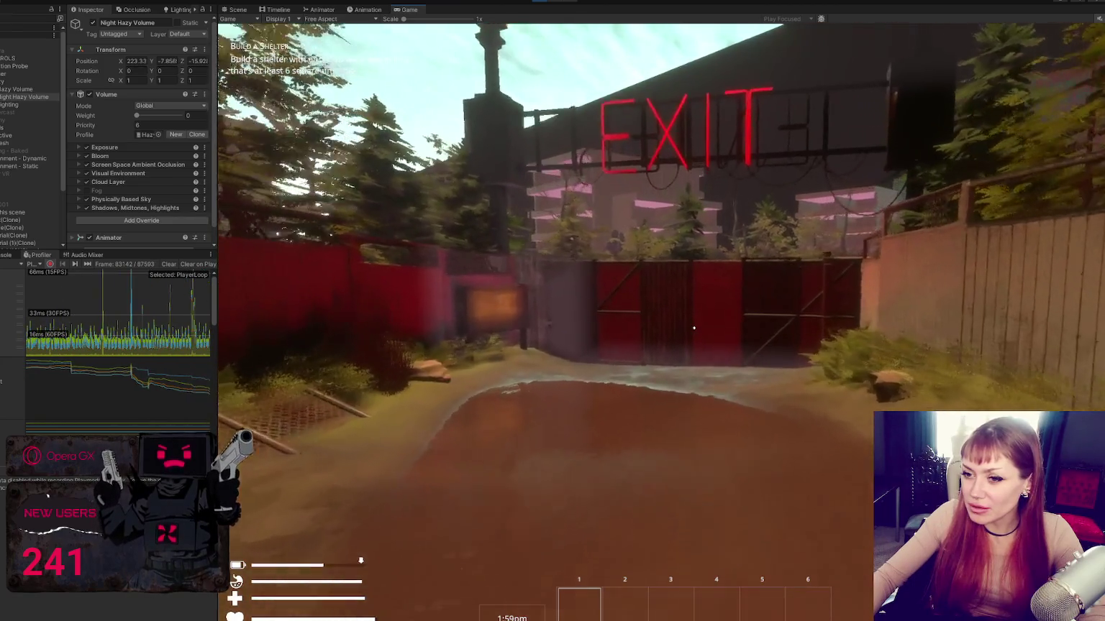
key("w")
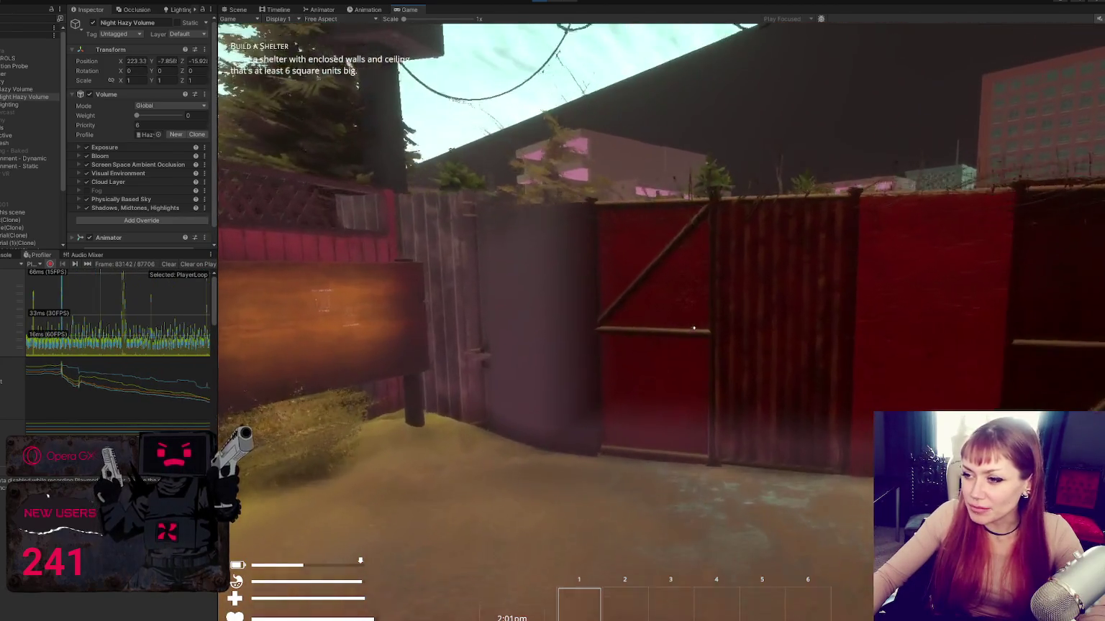
mouse_move(693, 328)
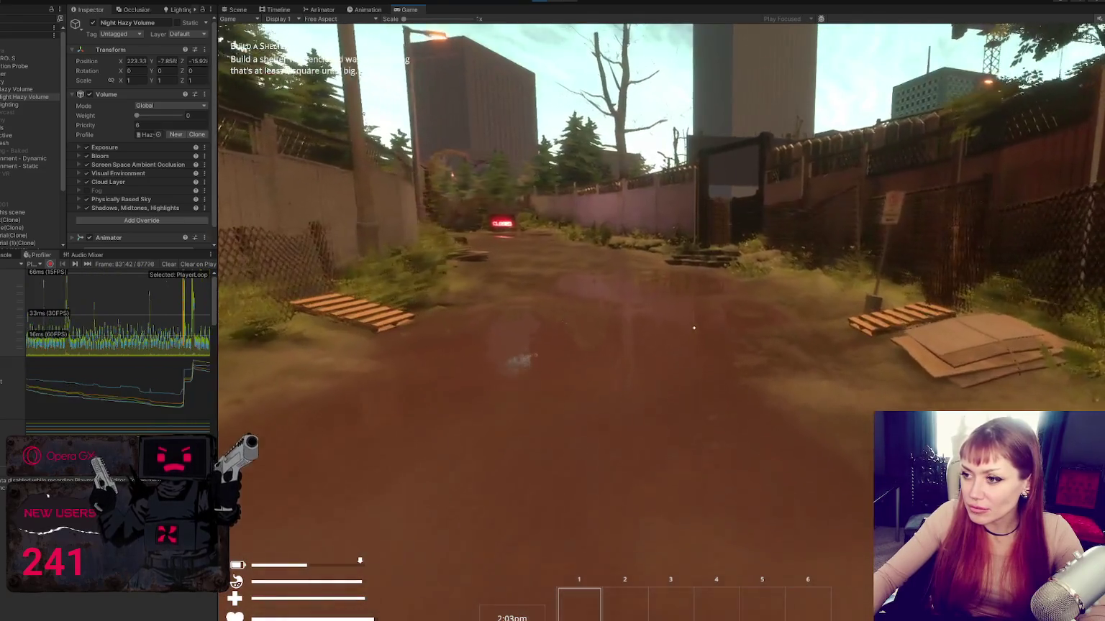
key("w")
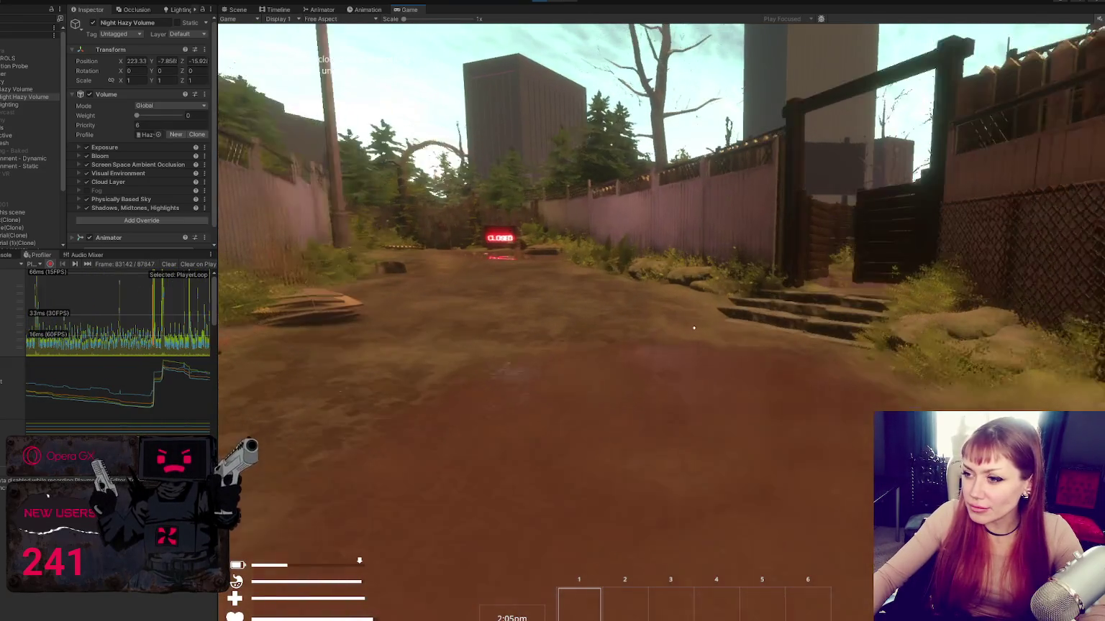
key("w")
key("s")
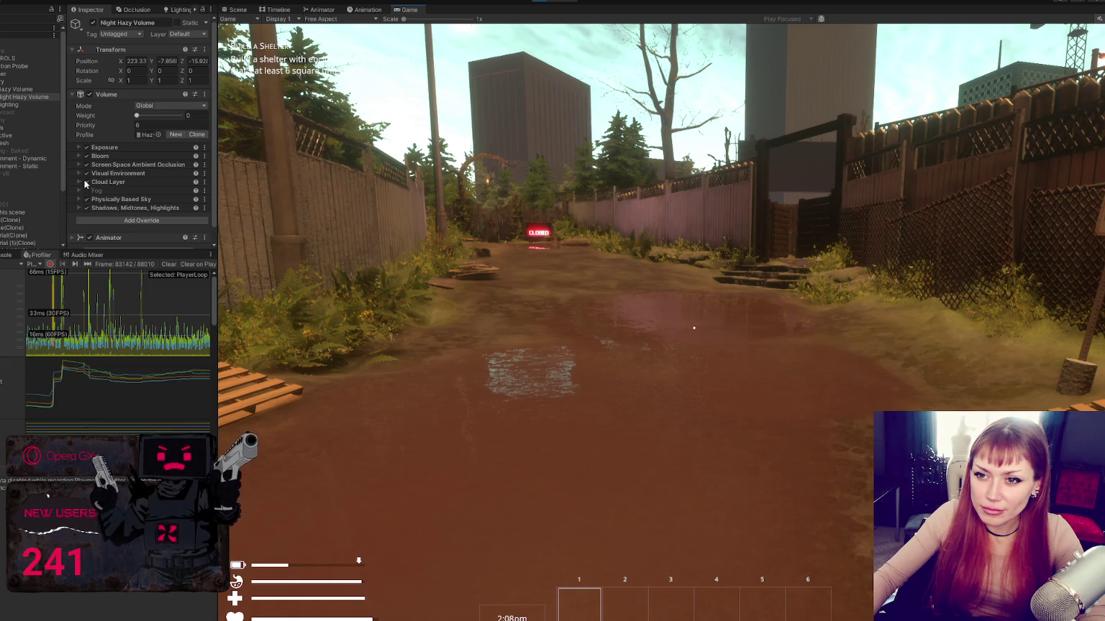
- Reselect Hazy Volume and switch off its Visual Environment override
left_click(22, 88)
left_click(86, 173)
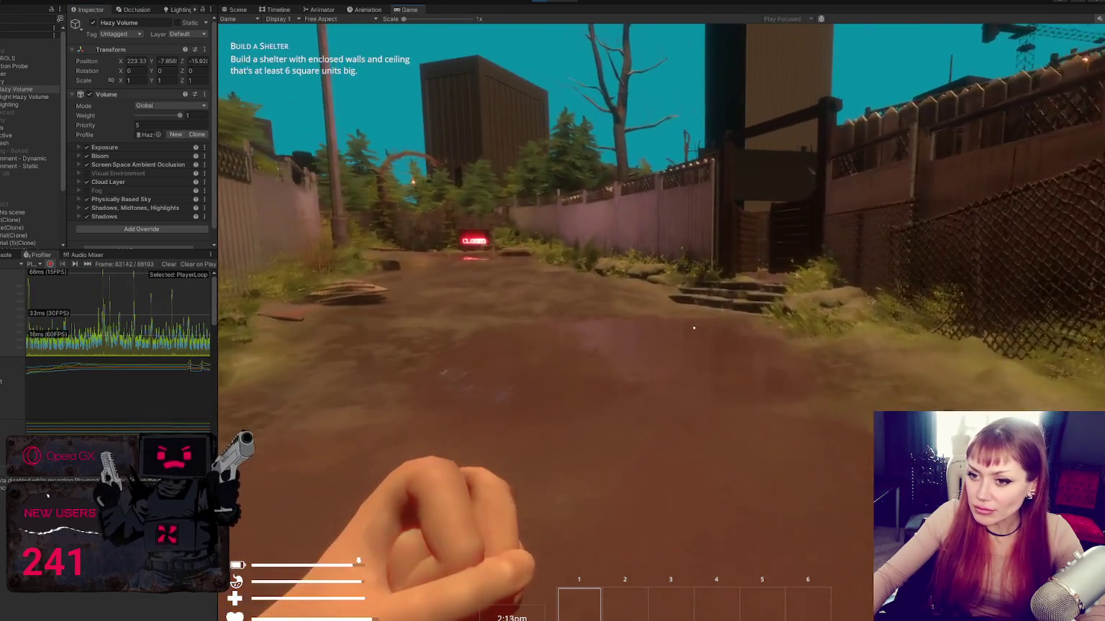
- Walk through the gate into the planter yard and along the fence toward the EXIT sign
key("w")
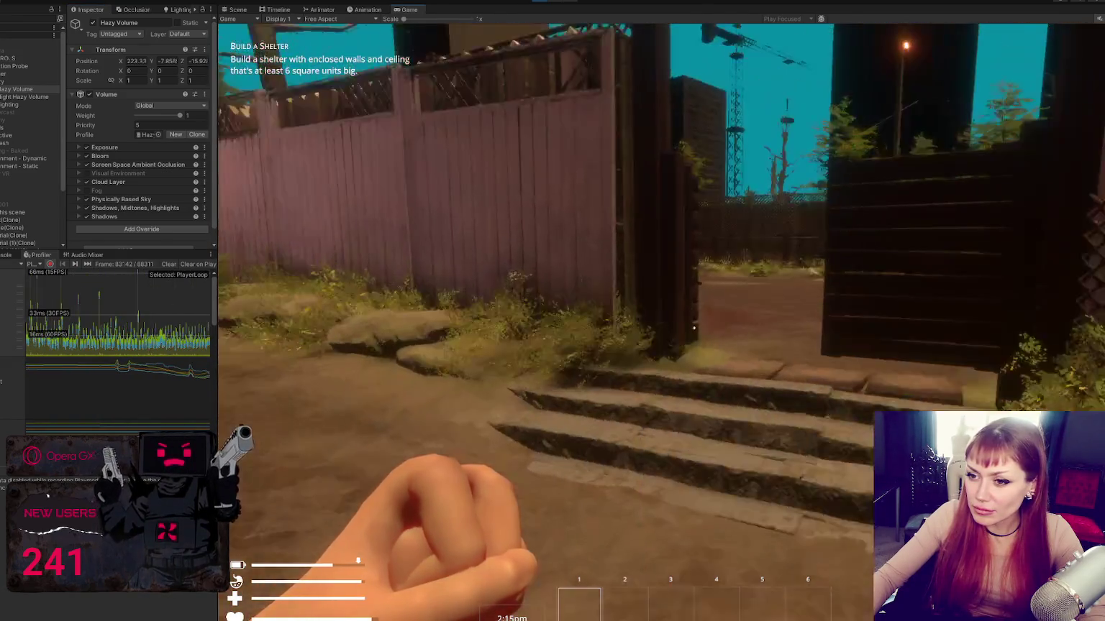
key("w")
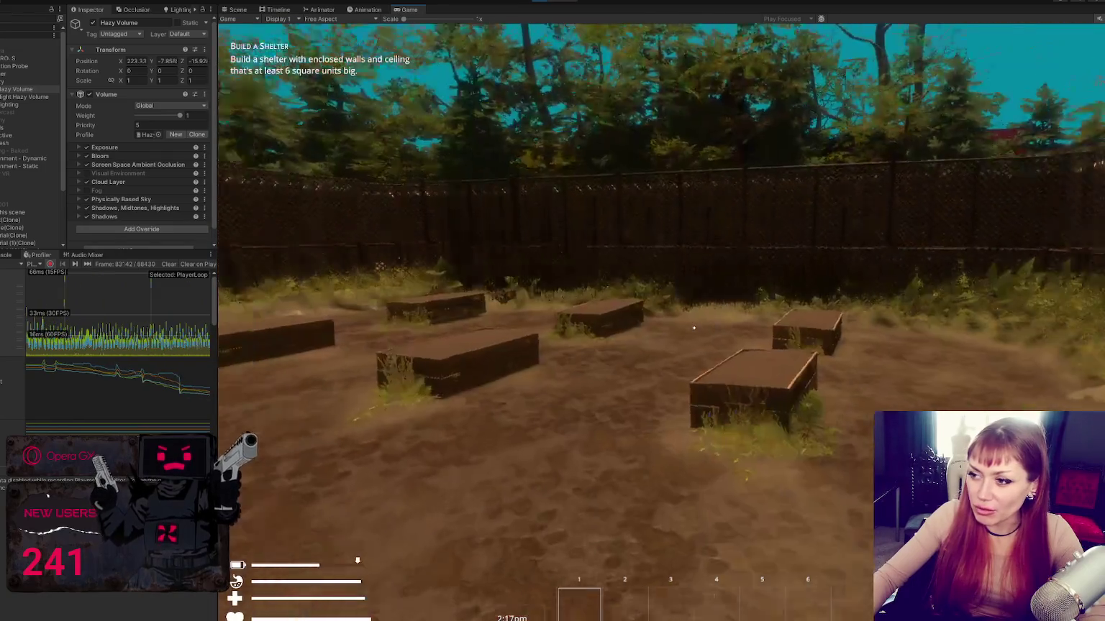
key("w")
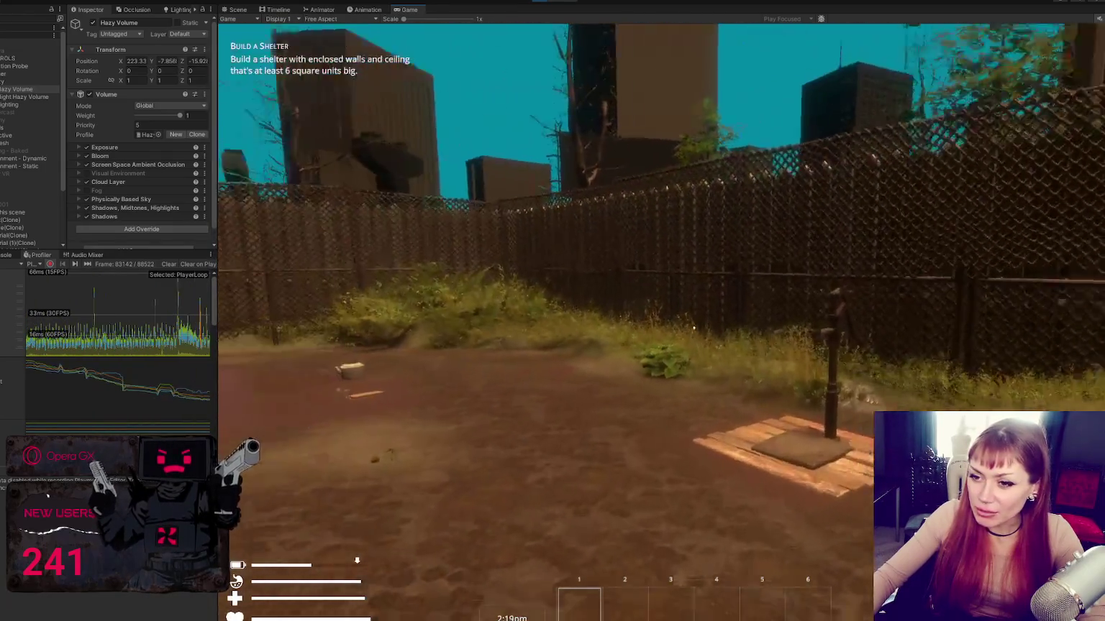
key("w")
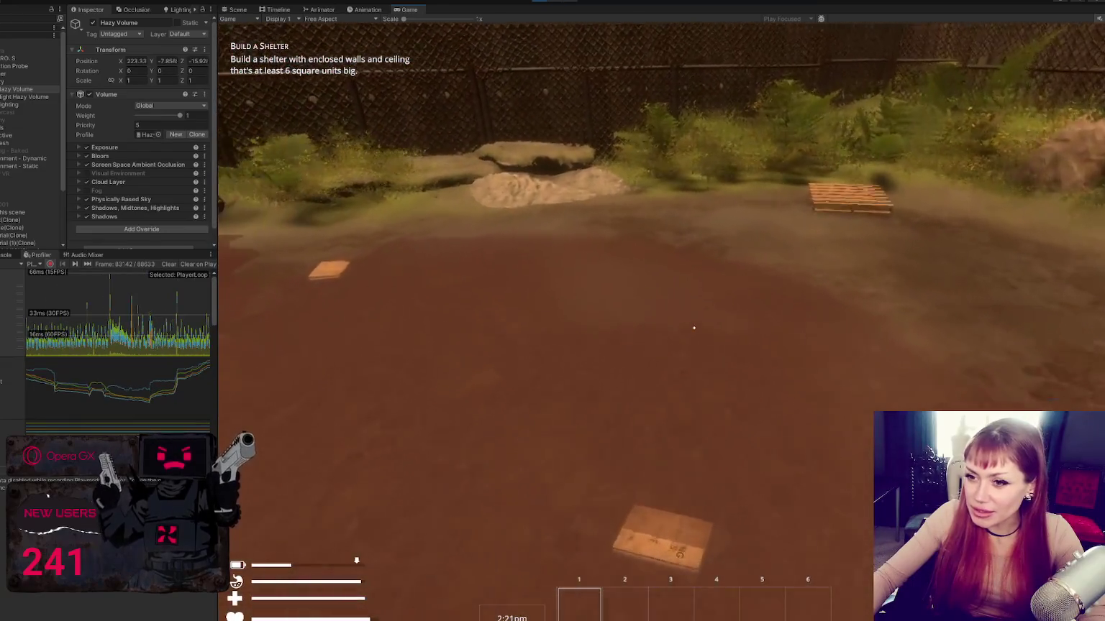
key("w")
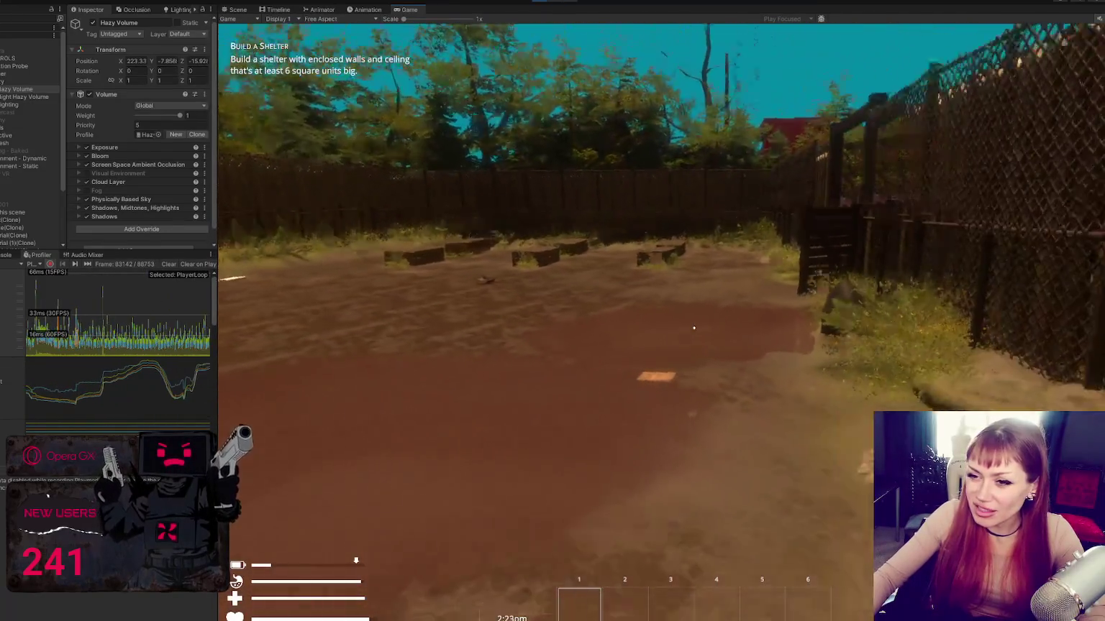
key("w")
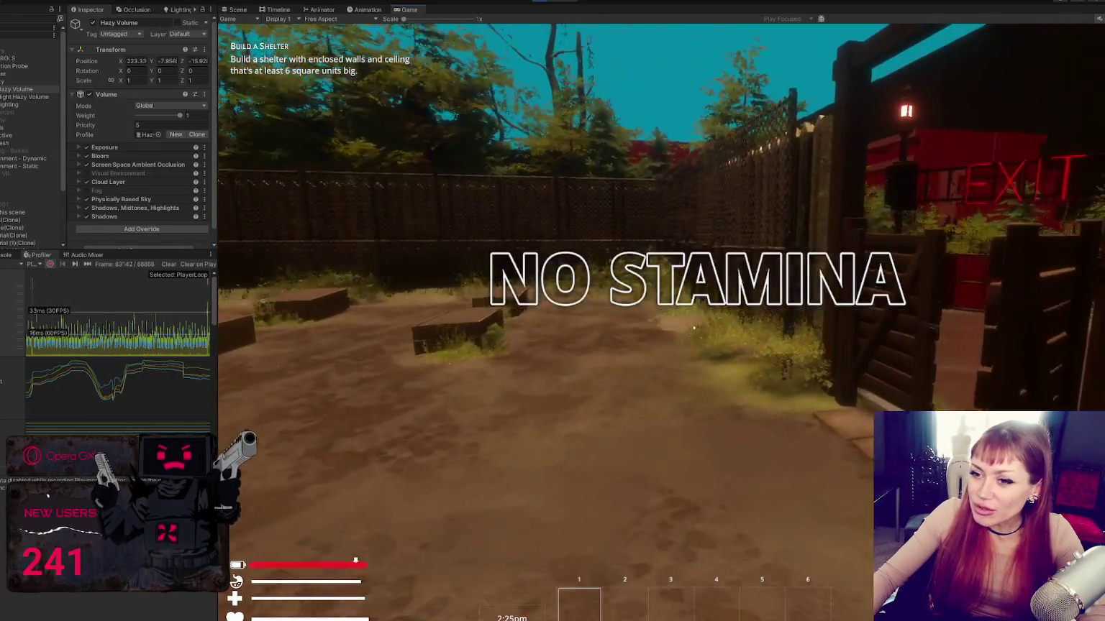
key("w")
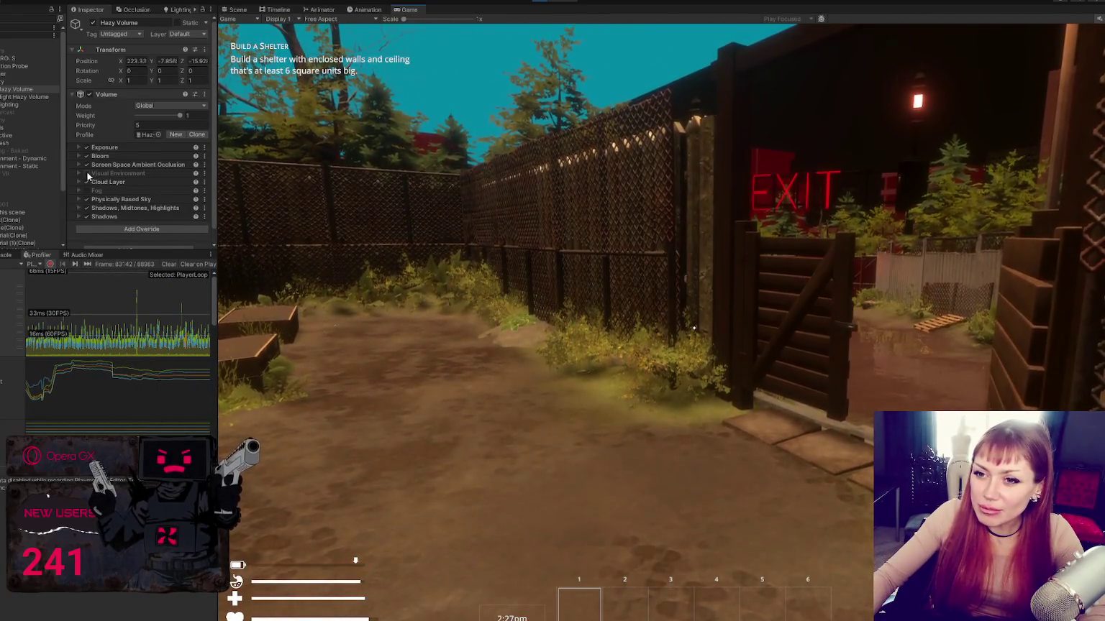
- Go through the gate up to the EXIT gate, then continue down the alley toward the sign
key("w")
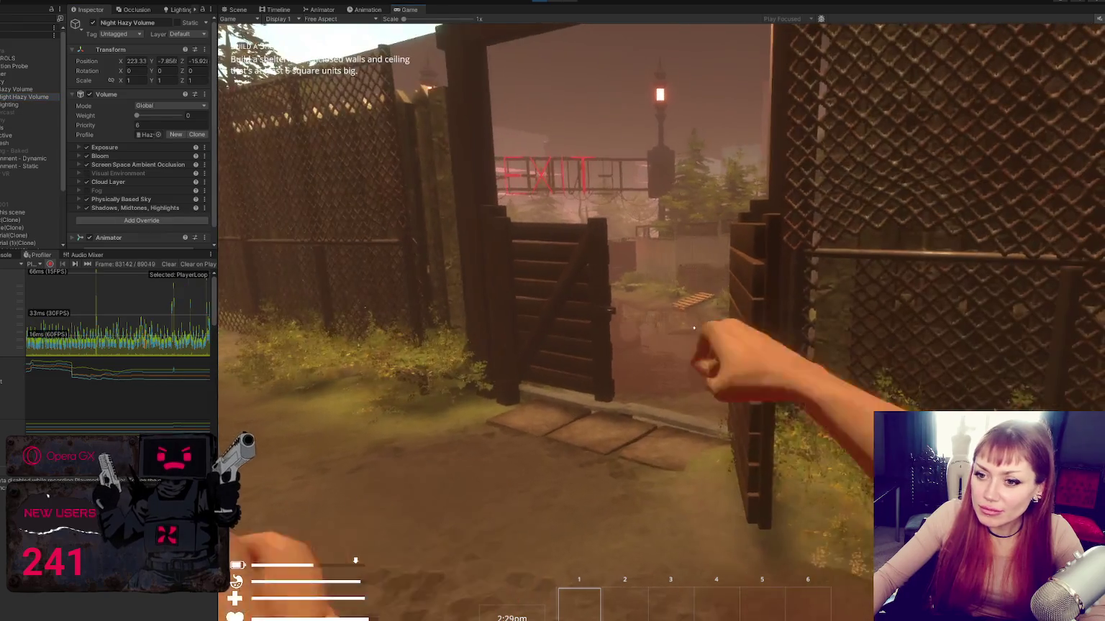
key("w")
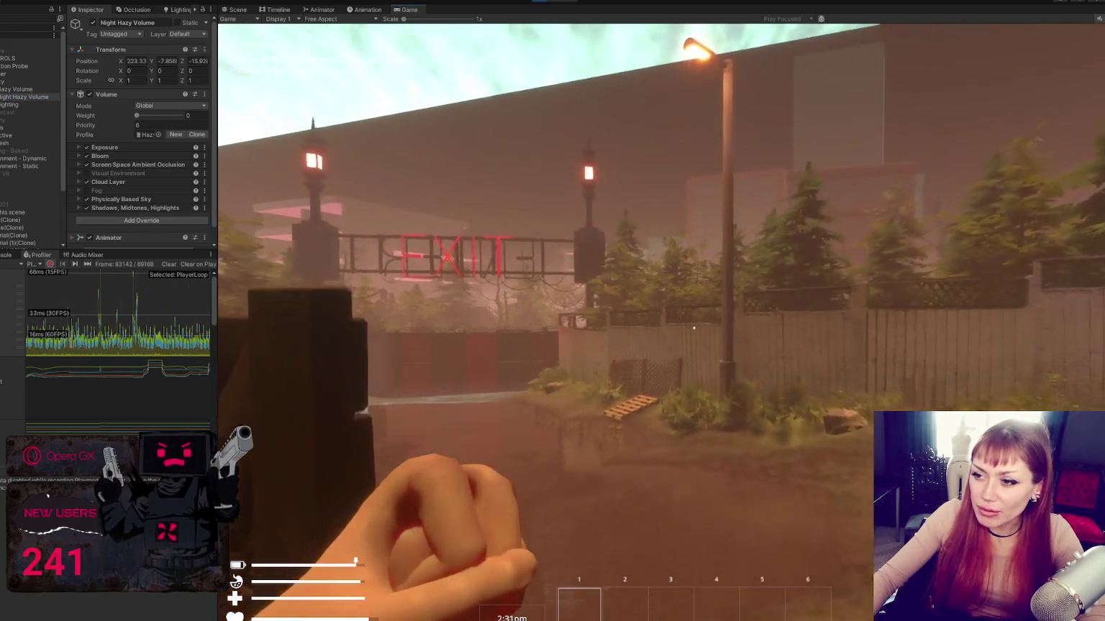
key("w")
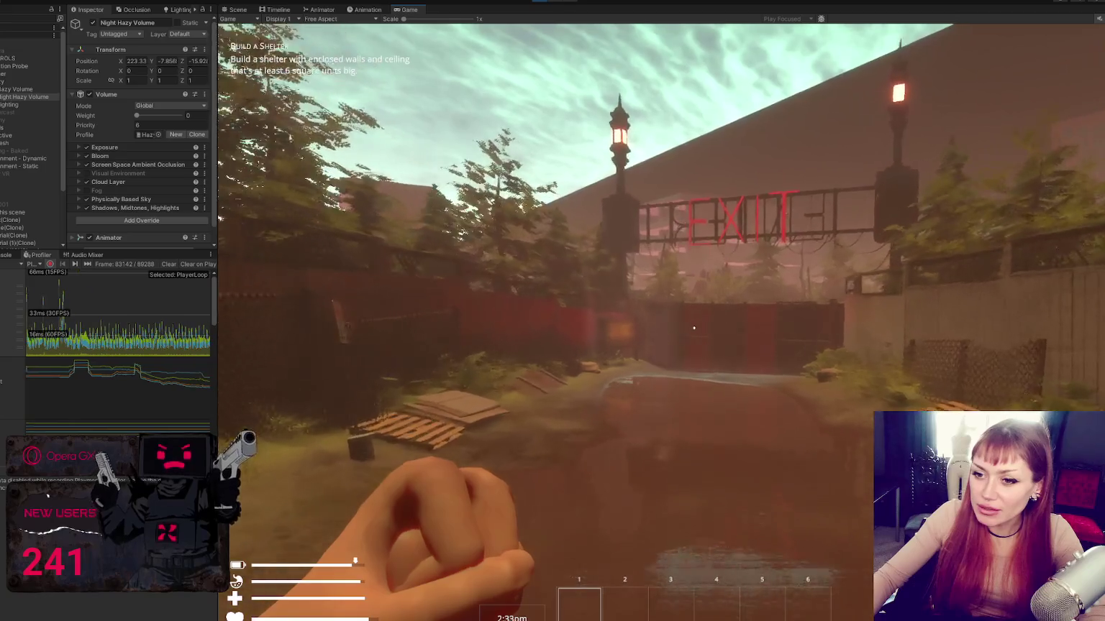
key("w")
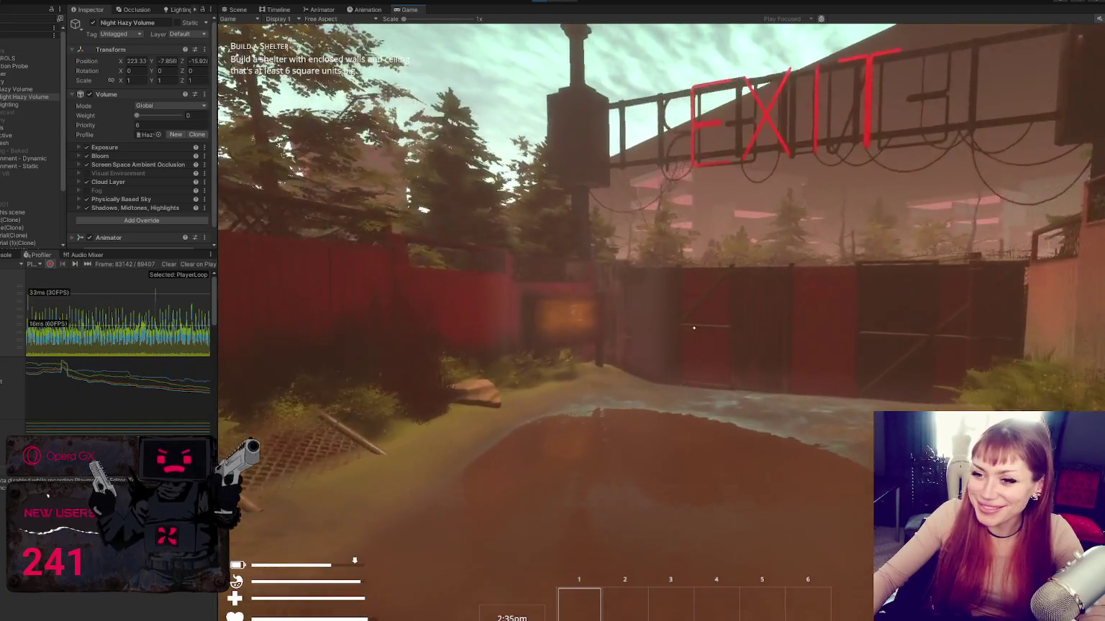
key("w")
key("w")
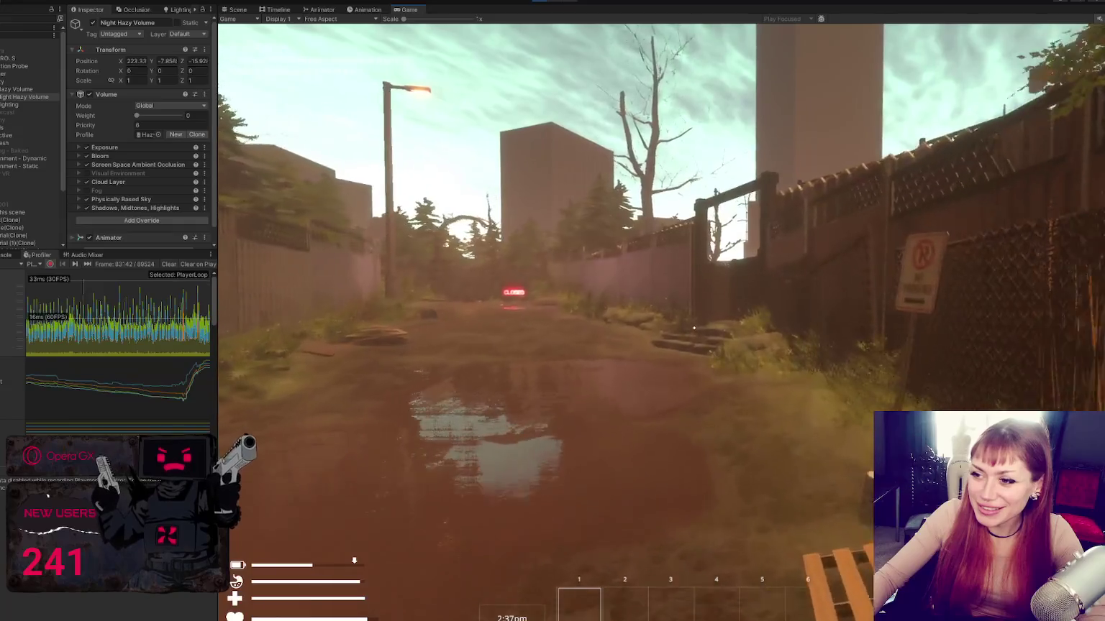
key("w")
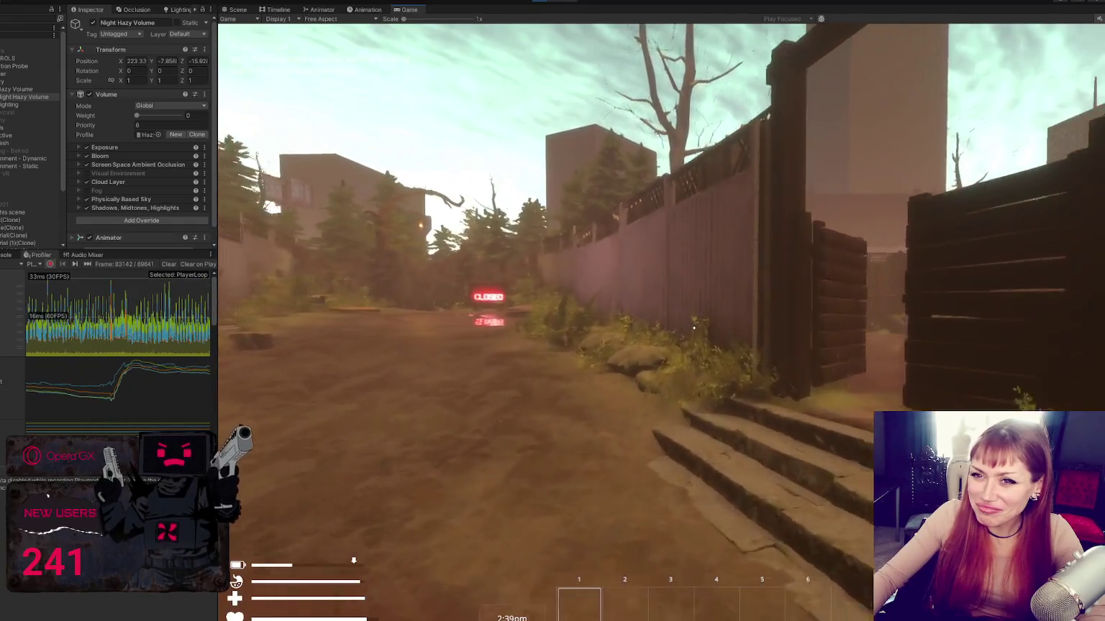
key("w")
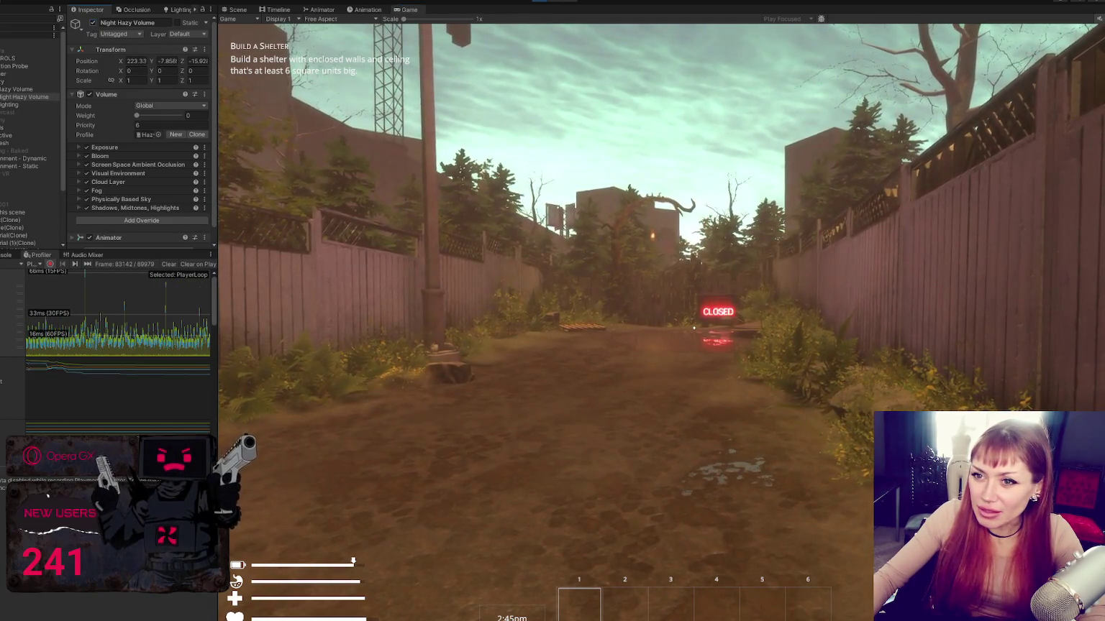
- Punch at the fence, creep past the puddle to the gate and on past the pallet into the field
left_click(693, 328)
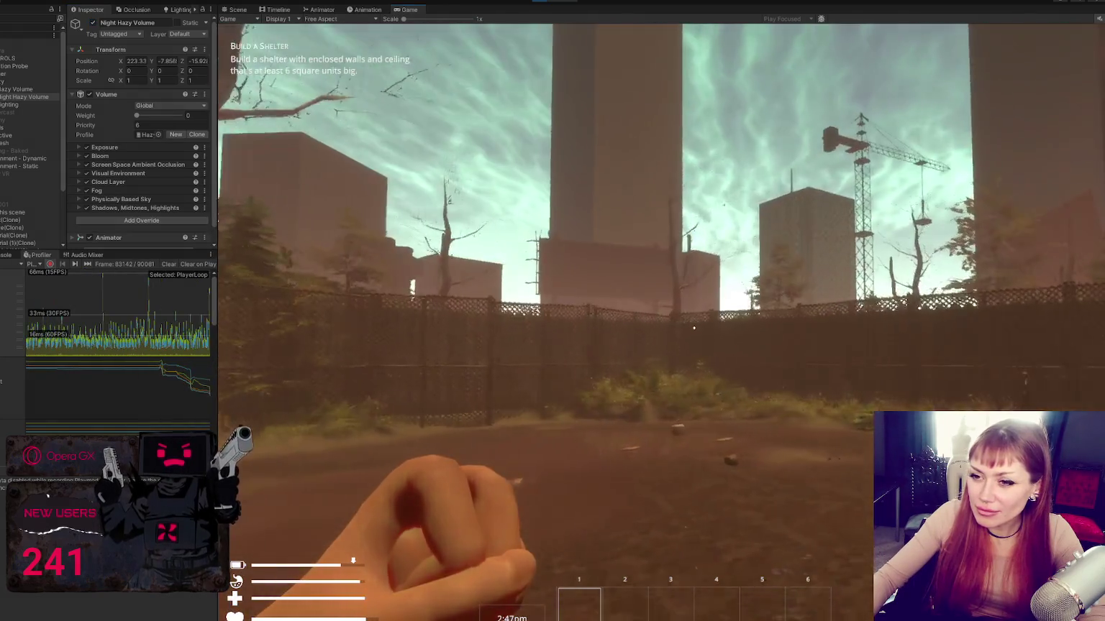
key("w")
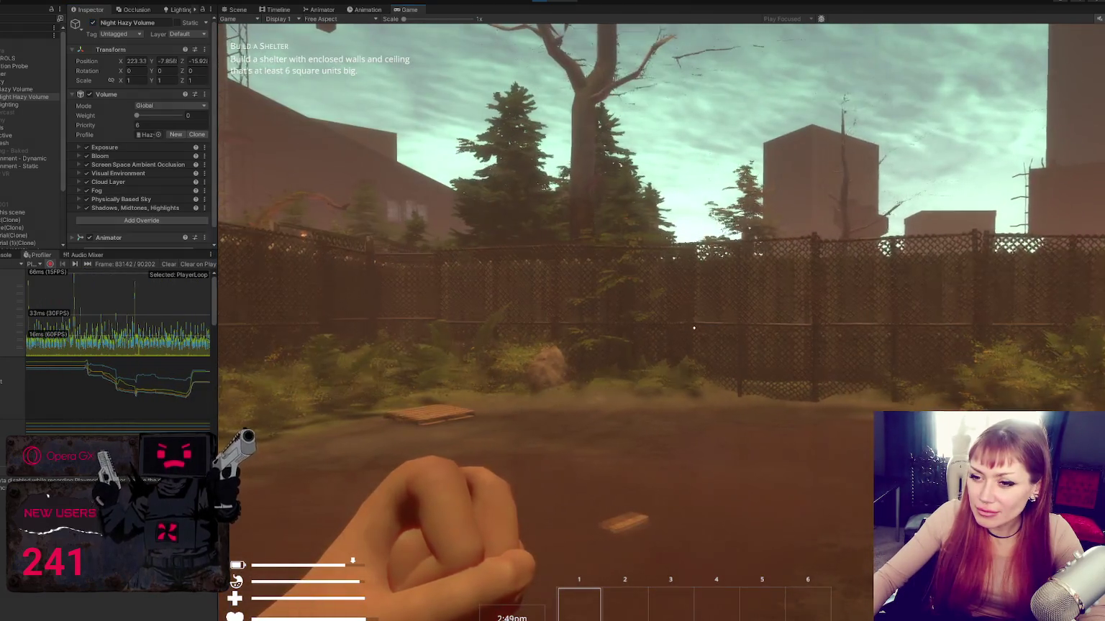
key("w")
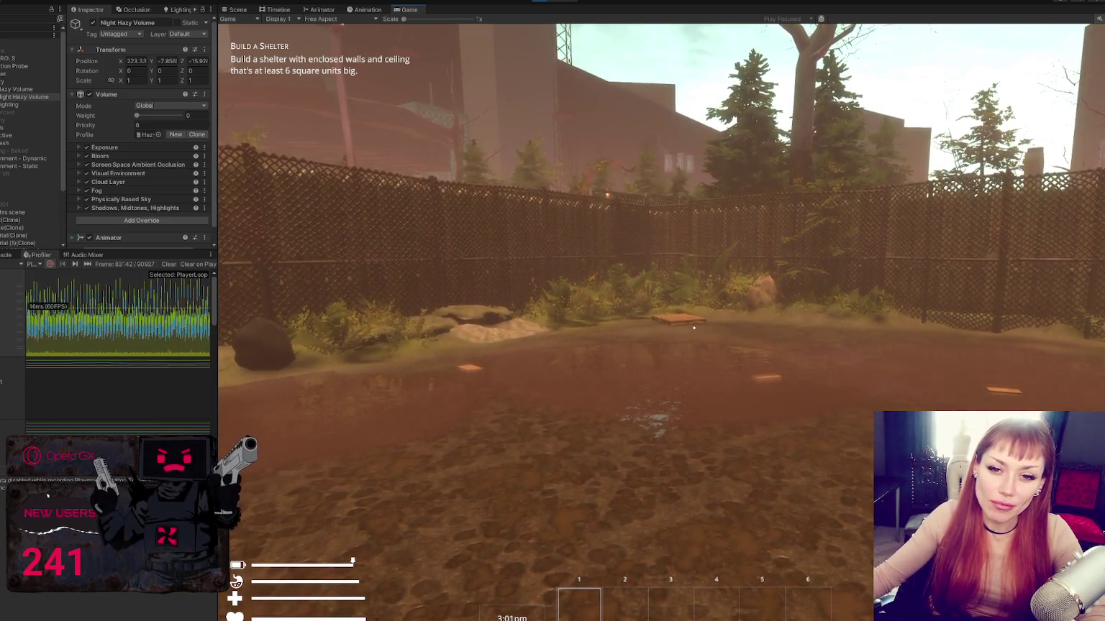
key("w")
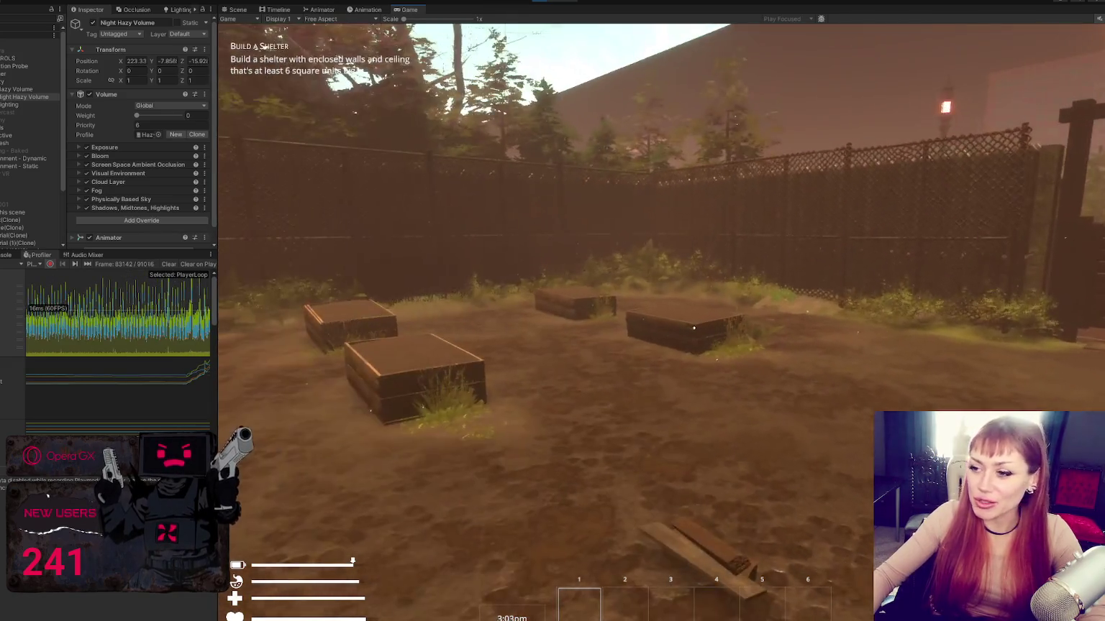
key("w")
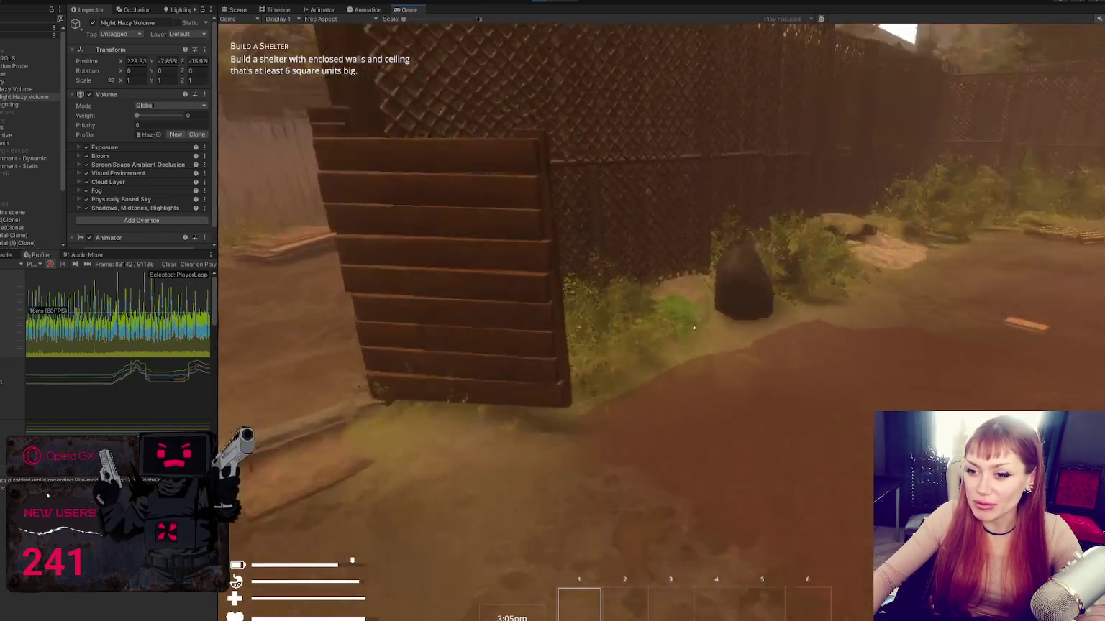
key("w")
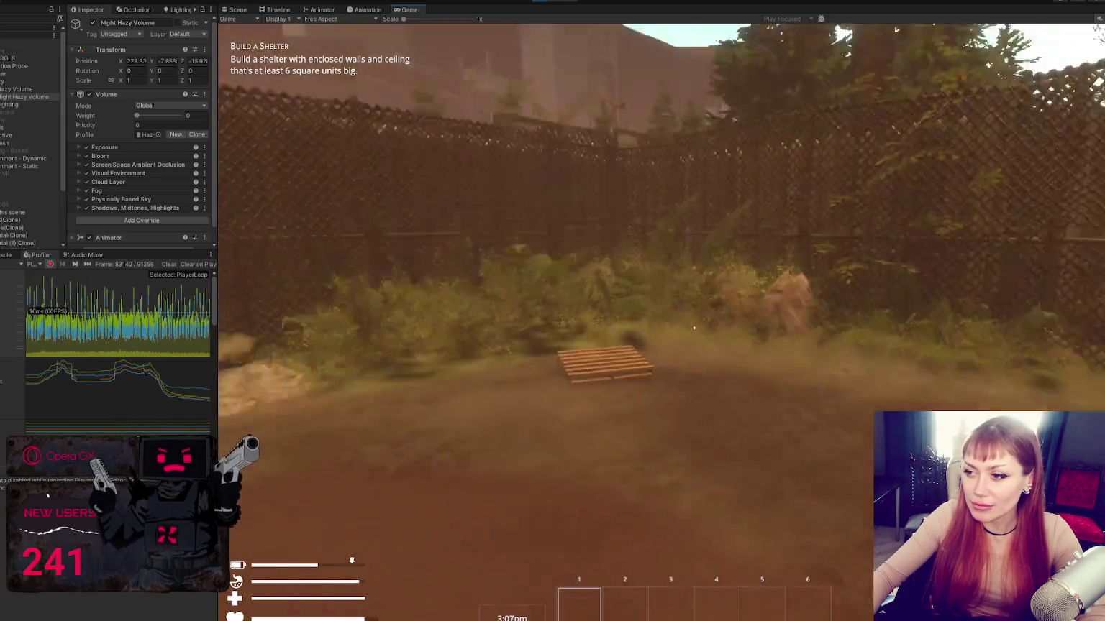
- Turn past the wall and crates and walk through the open fence gate toward EXIT
key("w")
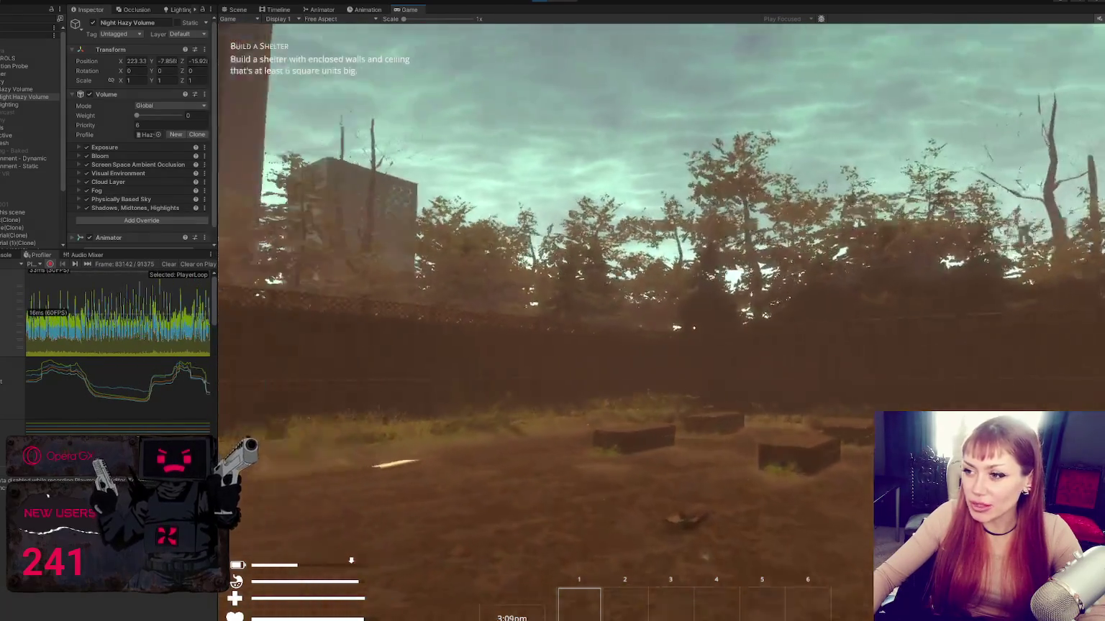
key("w")
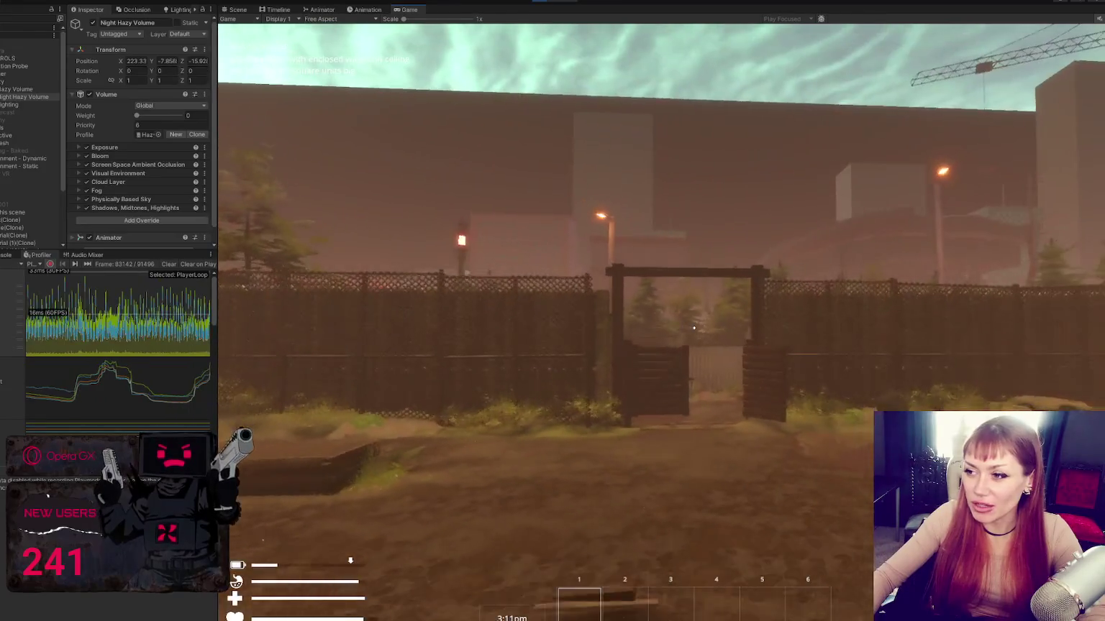
key("w")
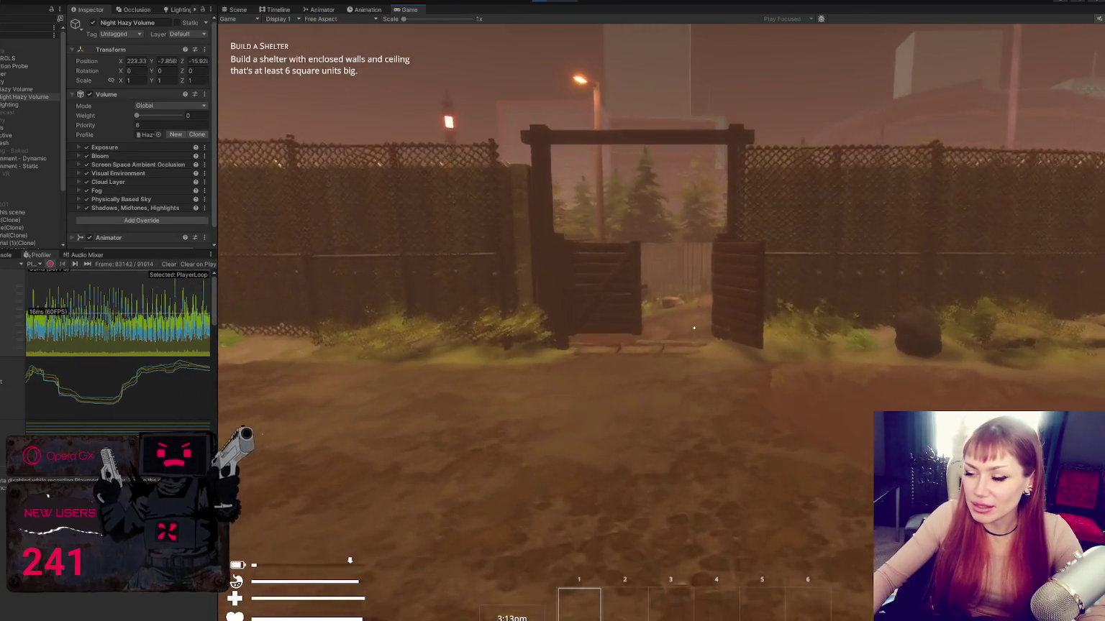
key("w")
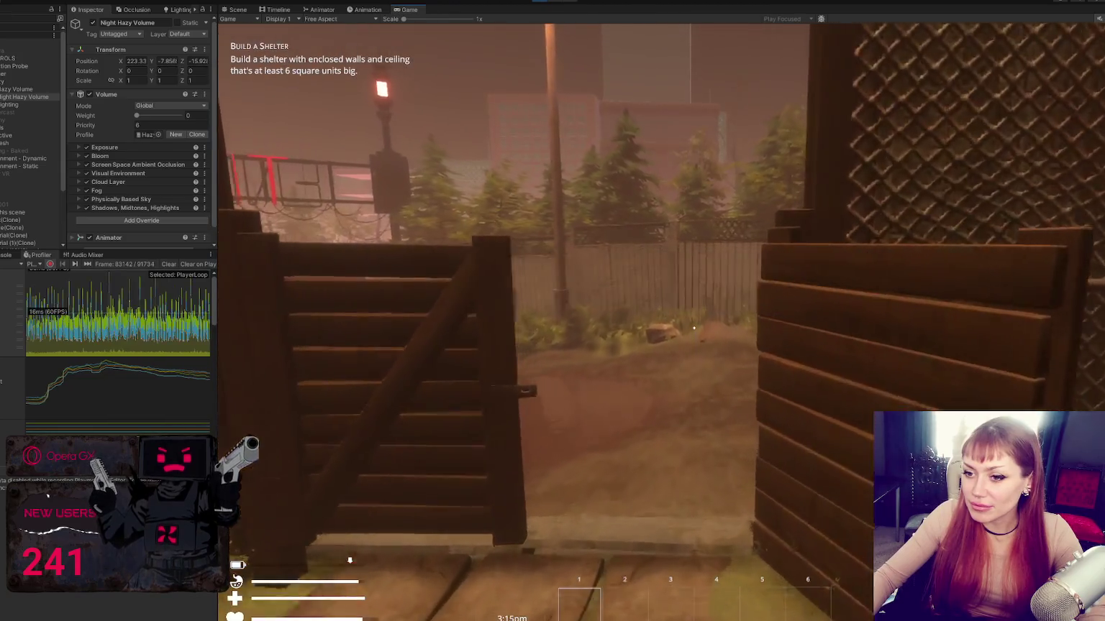
key("w")
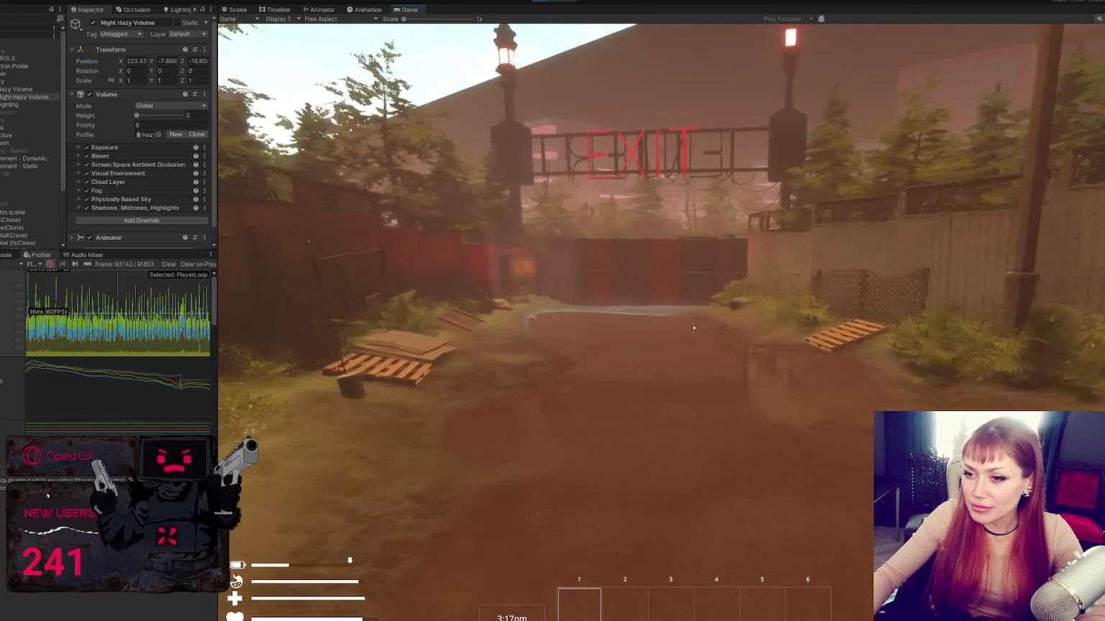
- Walk past the EXIT gate and back into the fenced yard, then pause and select Hazy Volume
key("w")
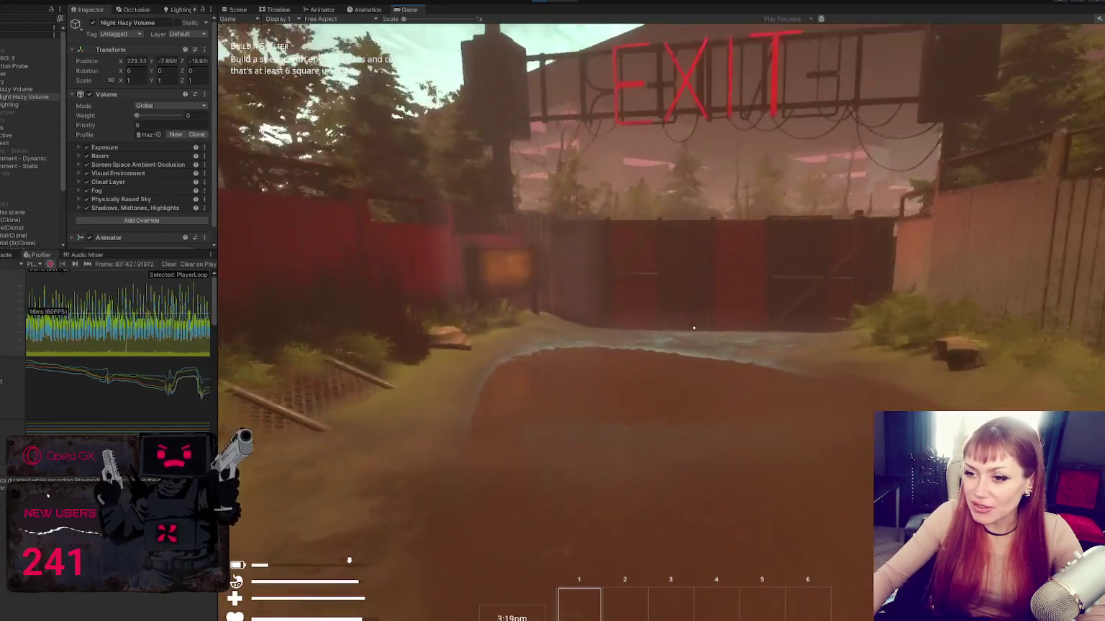
key("w")
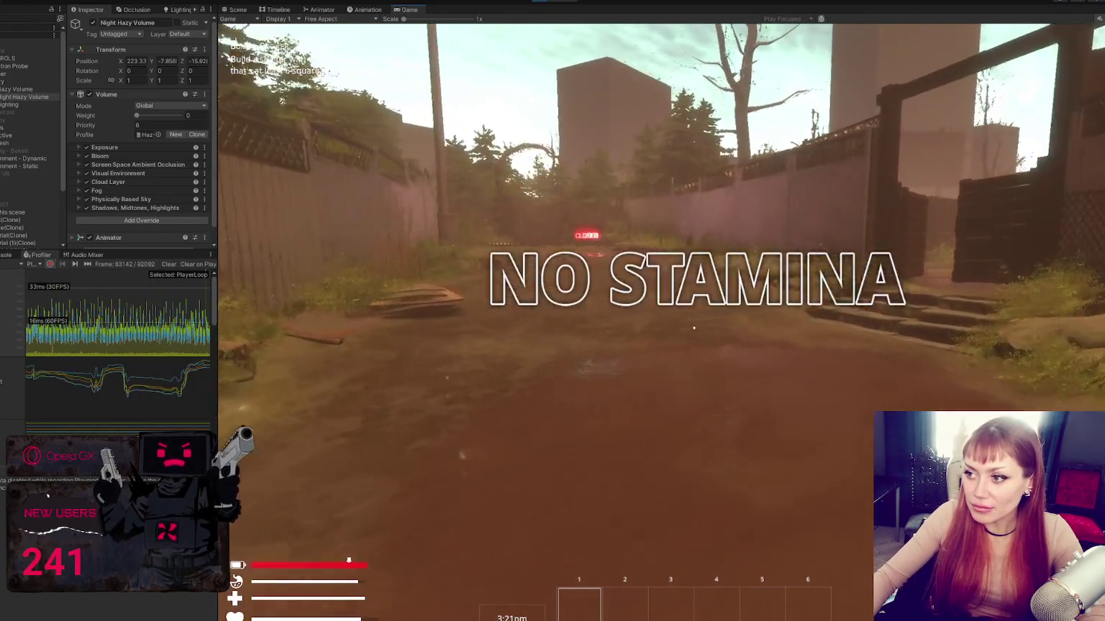
key("w")
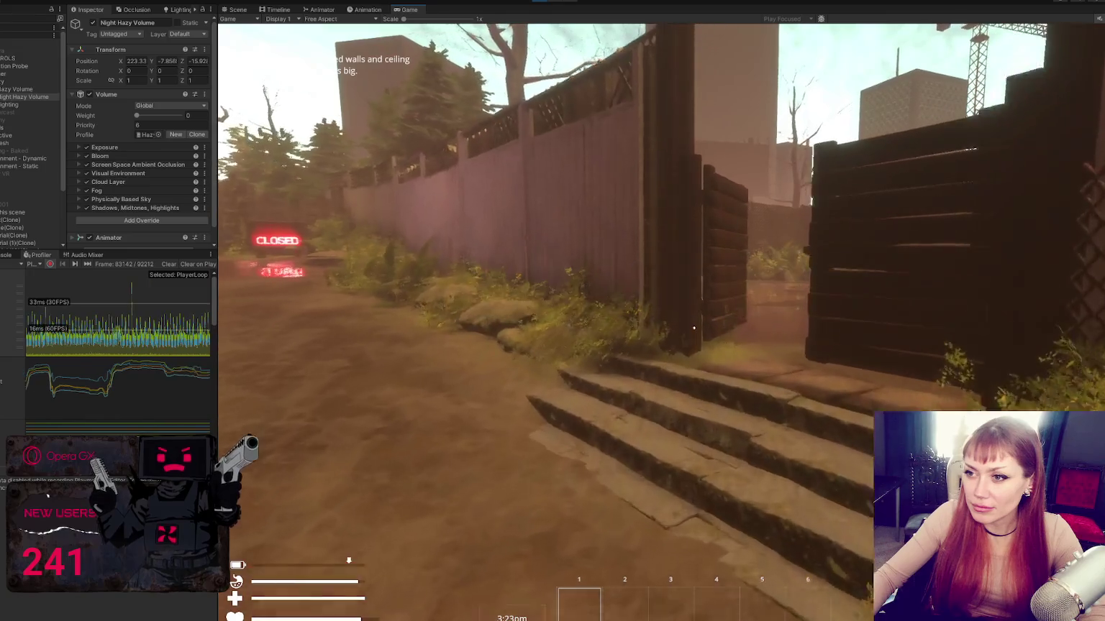
key("w")
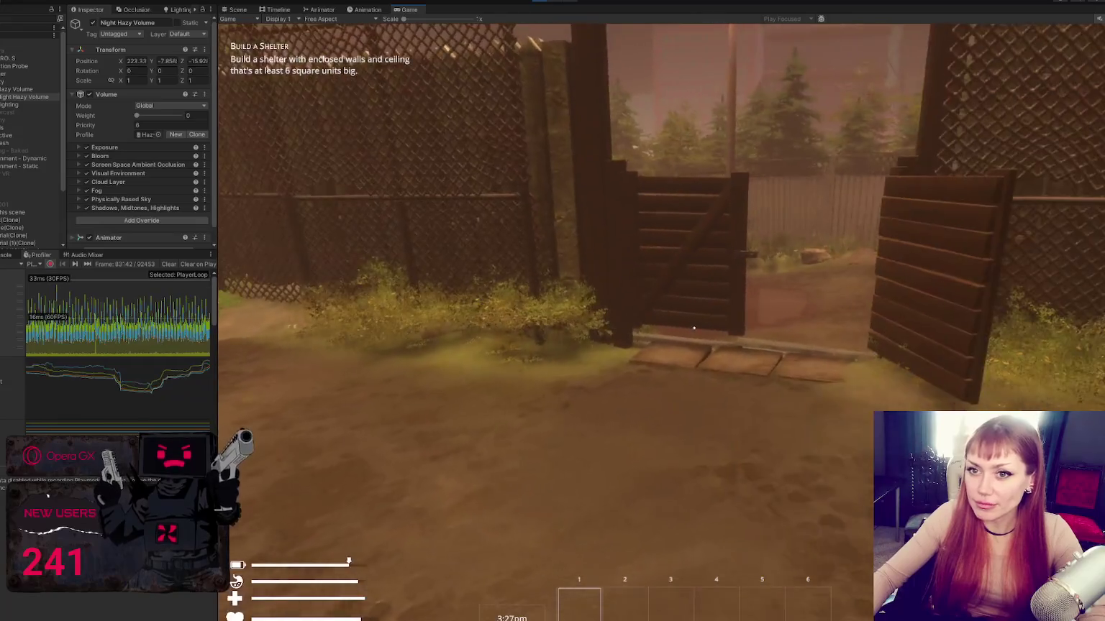
key("Escape")
left_click(21, 88)
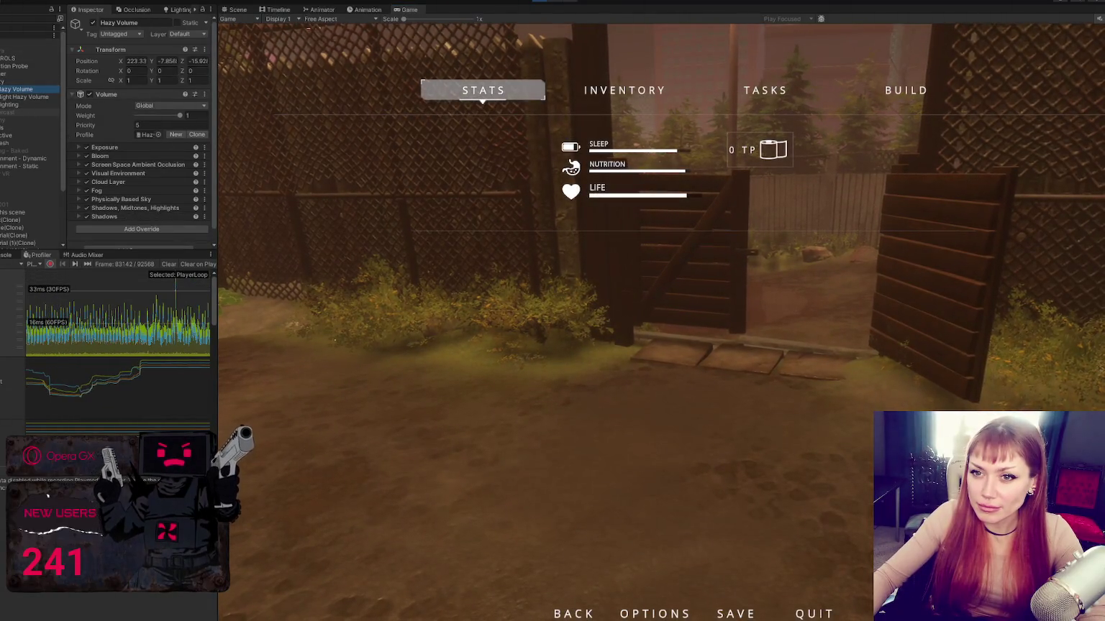
- Select the Weather object, then resume play from the pause menu
left_click(34, 72)
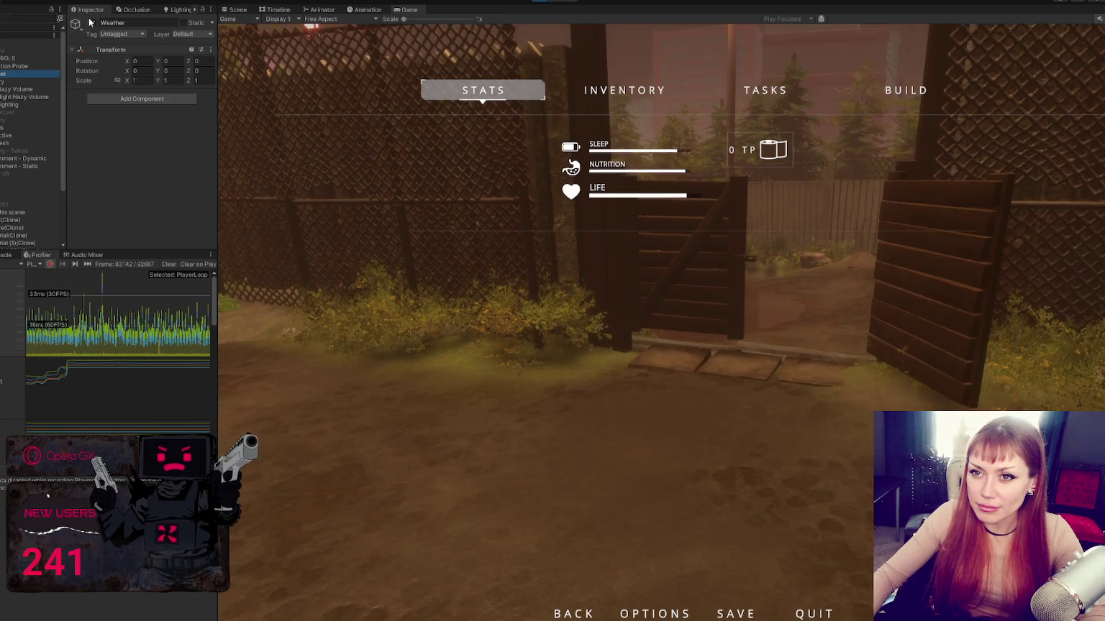
left_click(441, 309)
key("Escape")
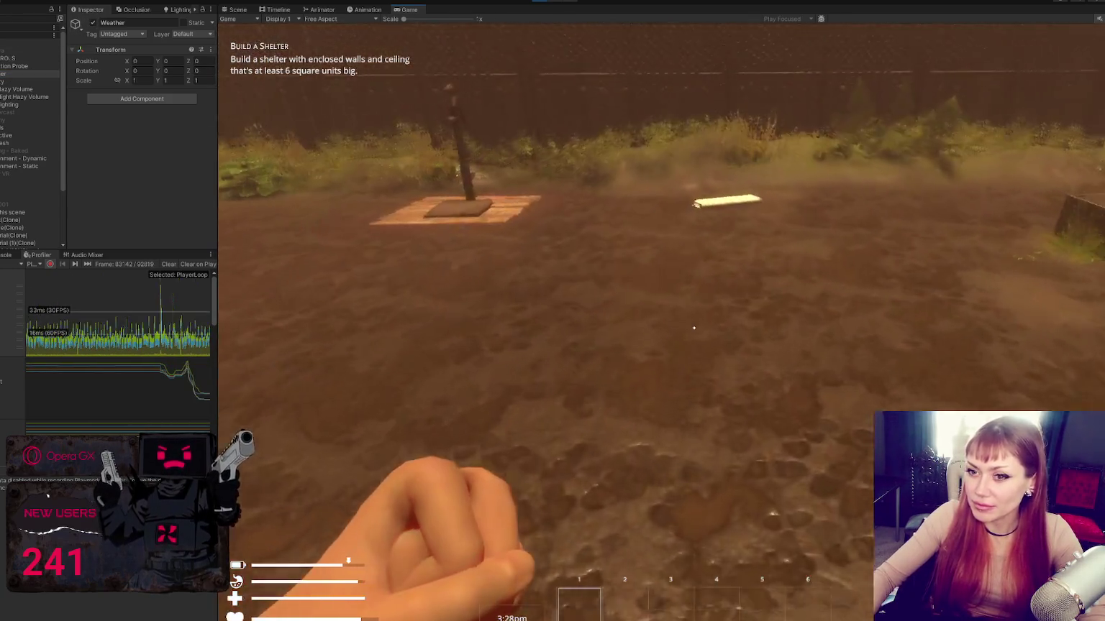
- Pick up the newspaper and place a newspaper bed on the ground from the BUILD menu
key("w")
key("e")
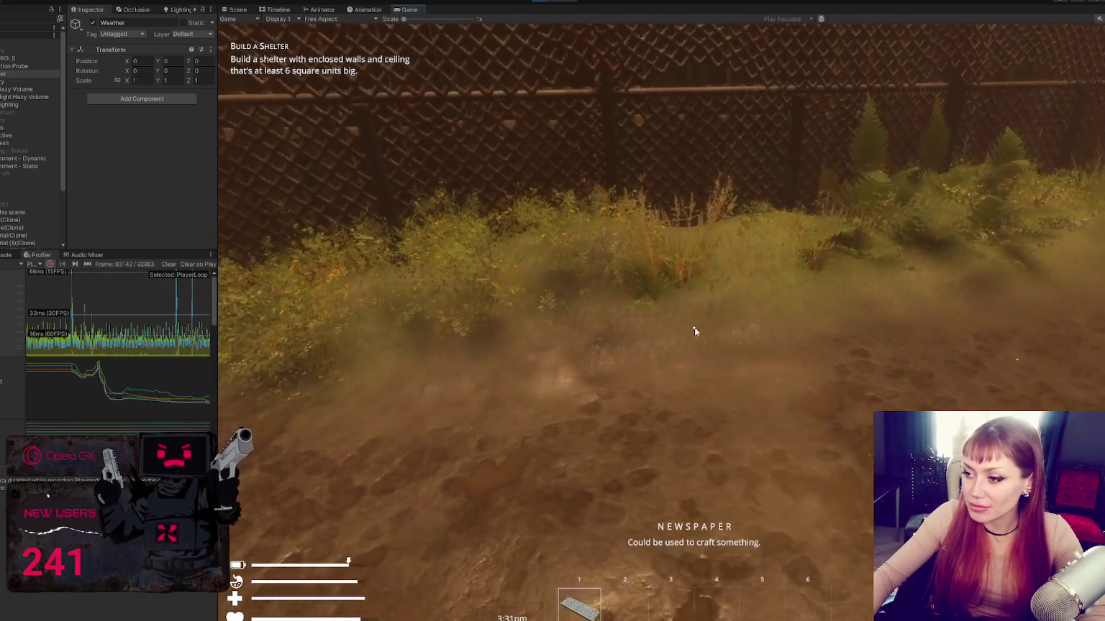
key("Escape")
left_click(907, 100)
left_click(457, 151)
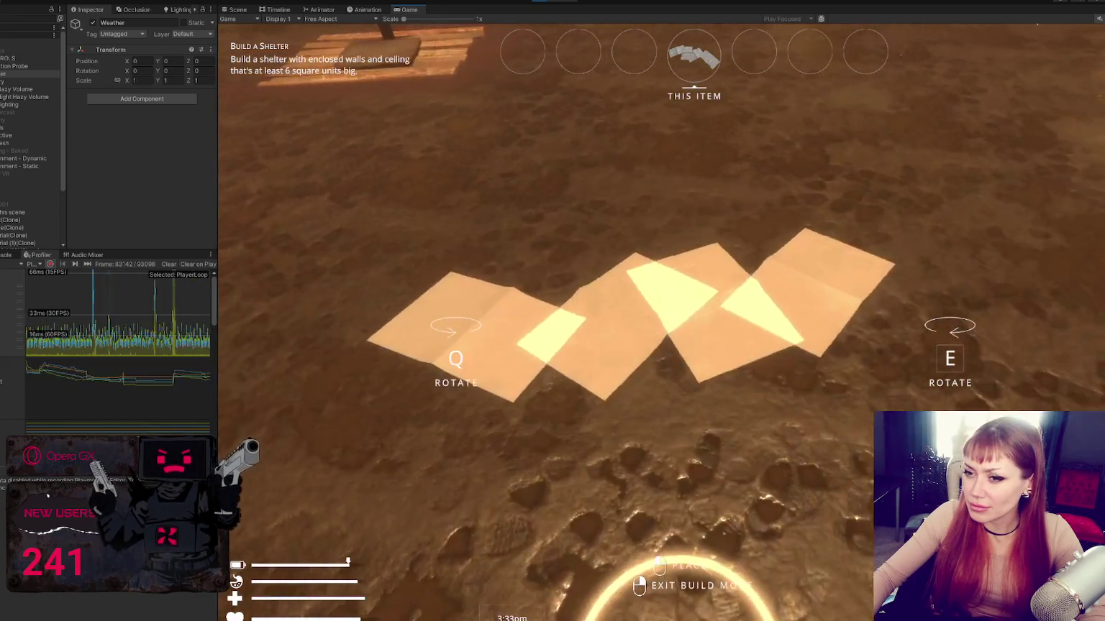
left_click(661, 323)
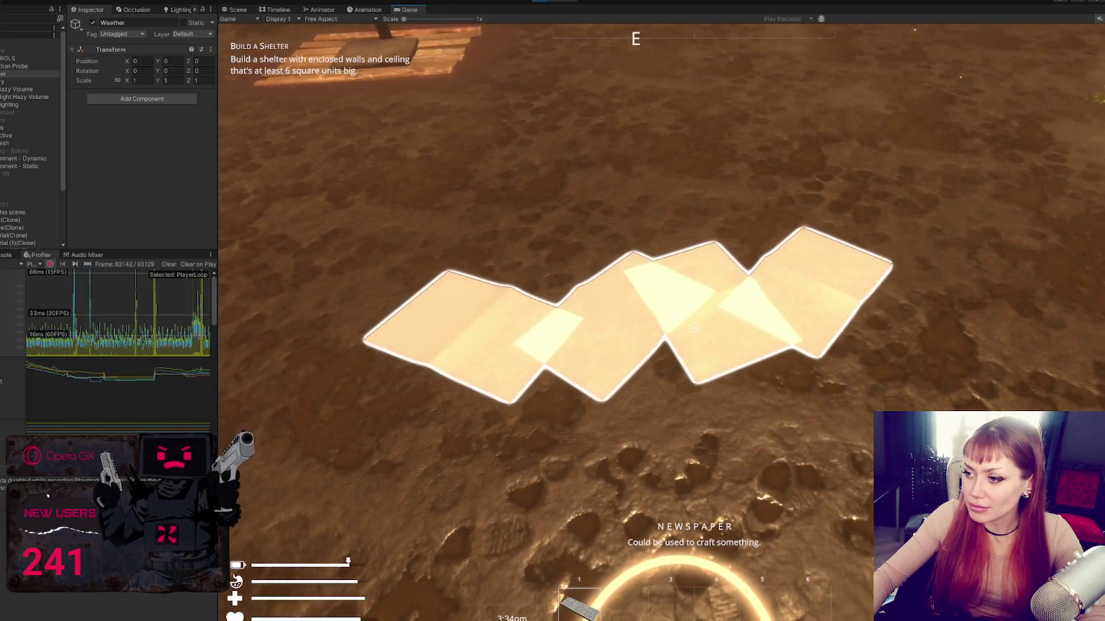
key("w")
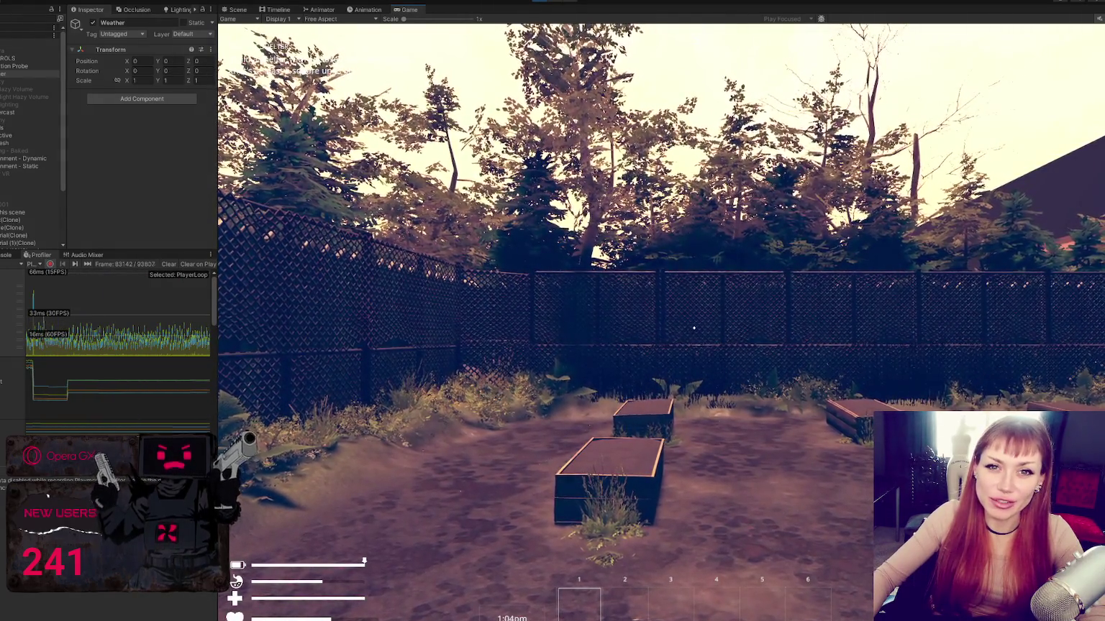
- Pause with Esc so the Stats tab shows the Sleep, Nutrition and Life bars
mouse_move(661, 321)
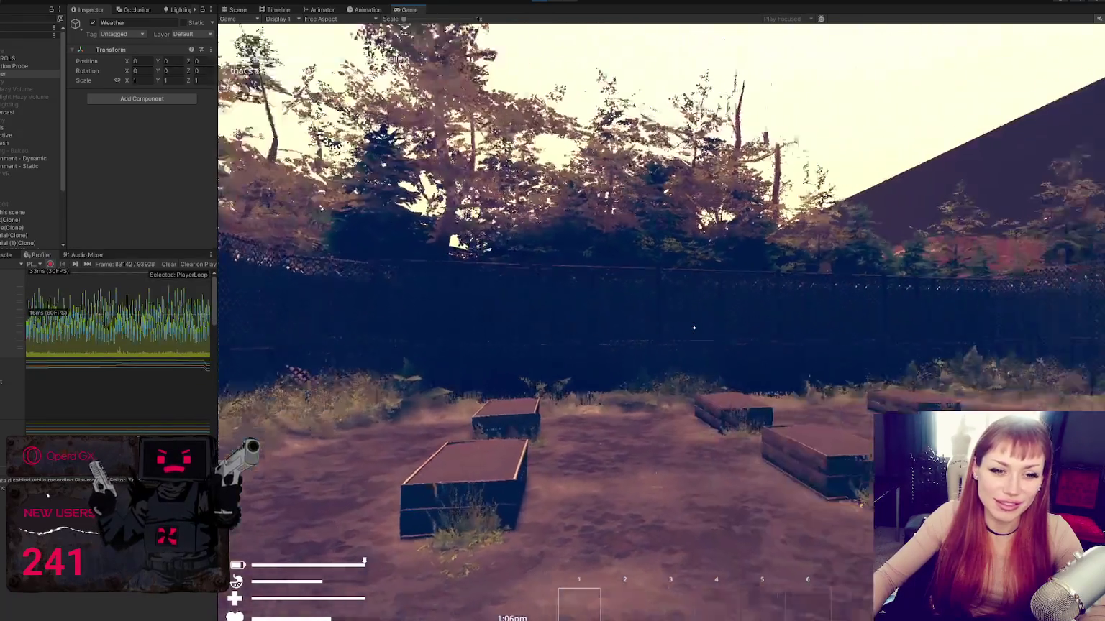
key("Escape")
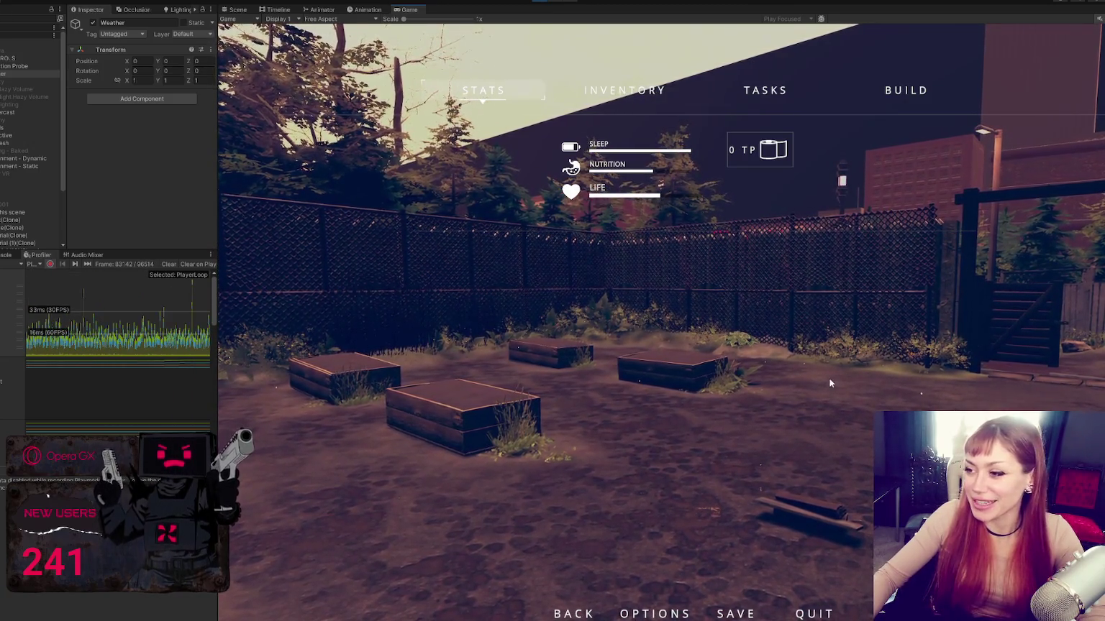
- Resume, walk to the wooden gate, inspect Overcast Volume, then open the game's OPTIONS panel
key("Escape")
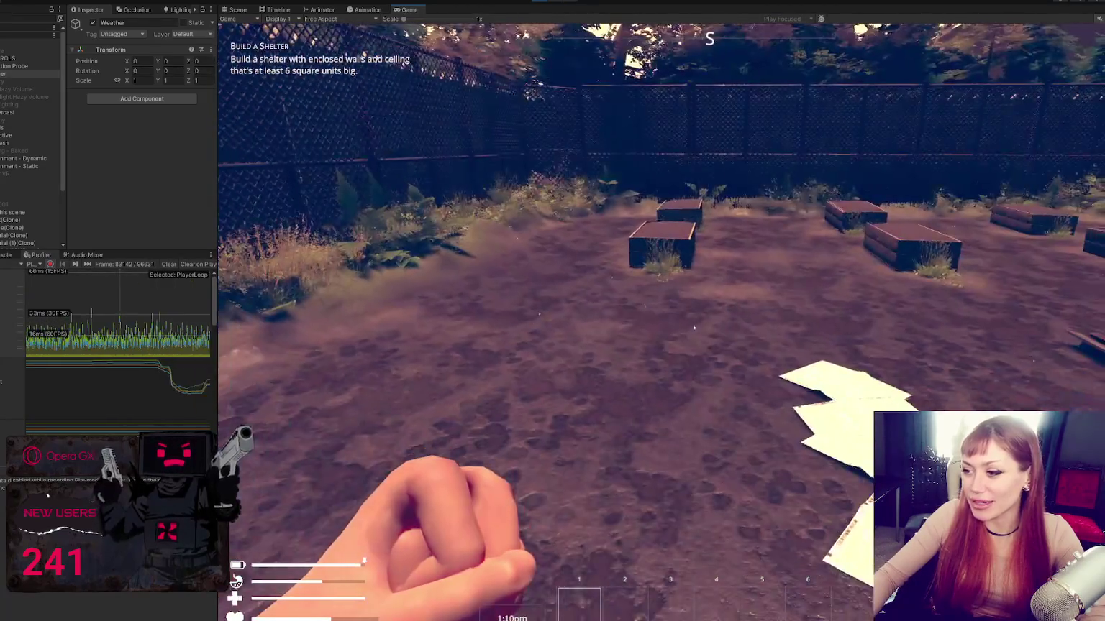
key("w")
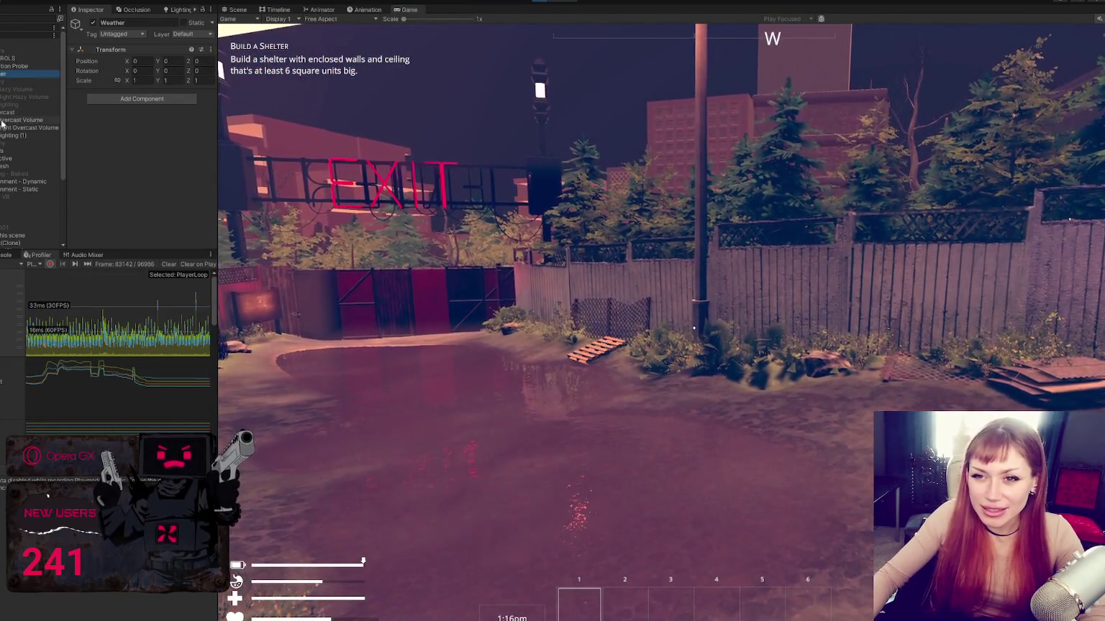
left_click(694, 328)
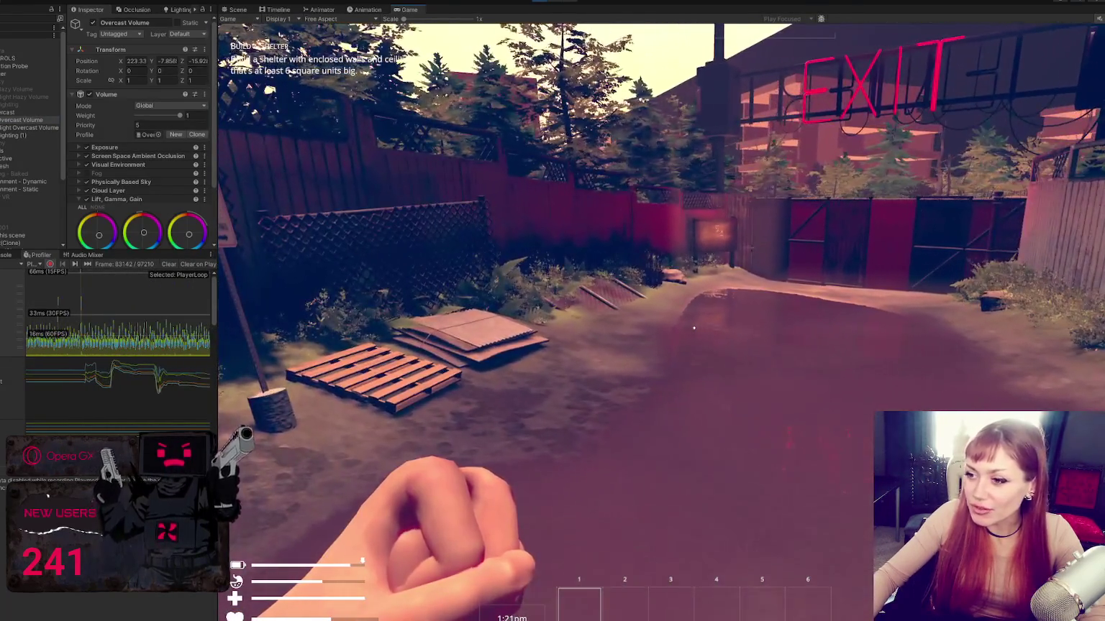
key("Escape")
left_click(646, 615)
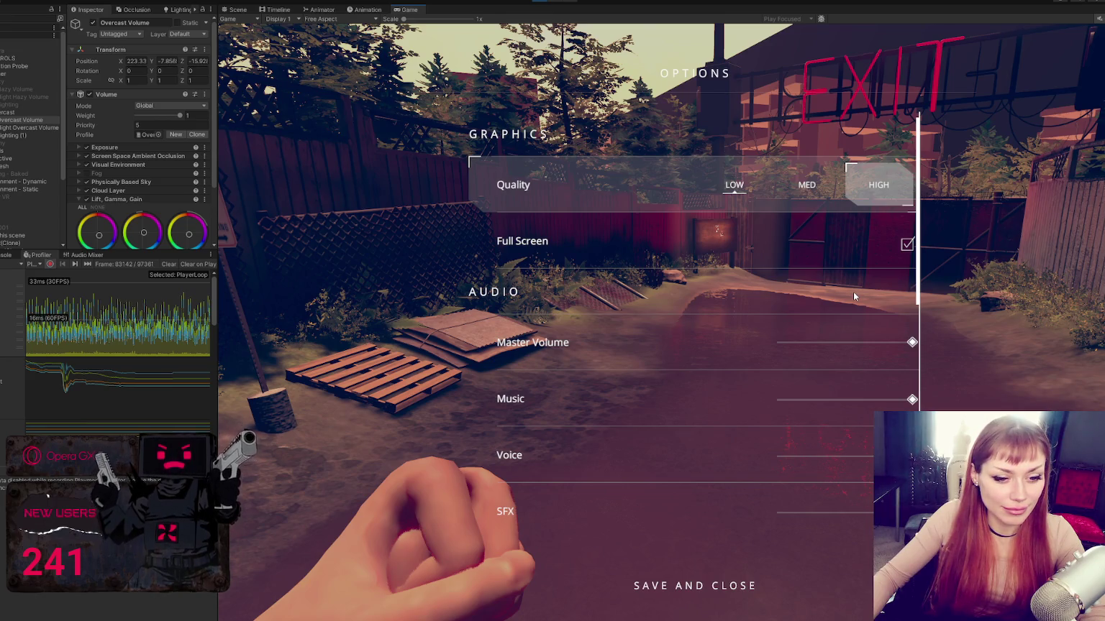
- Set graphics Quality to HIGH, then SAVE AND CLOSE the Options panel
key("Return")
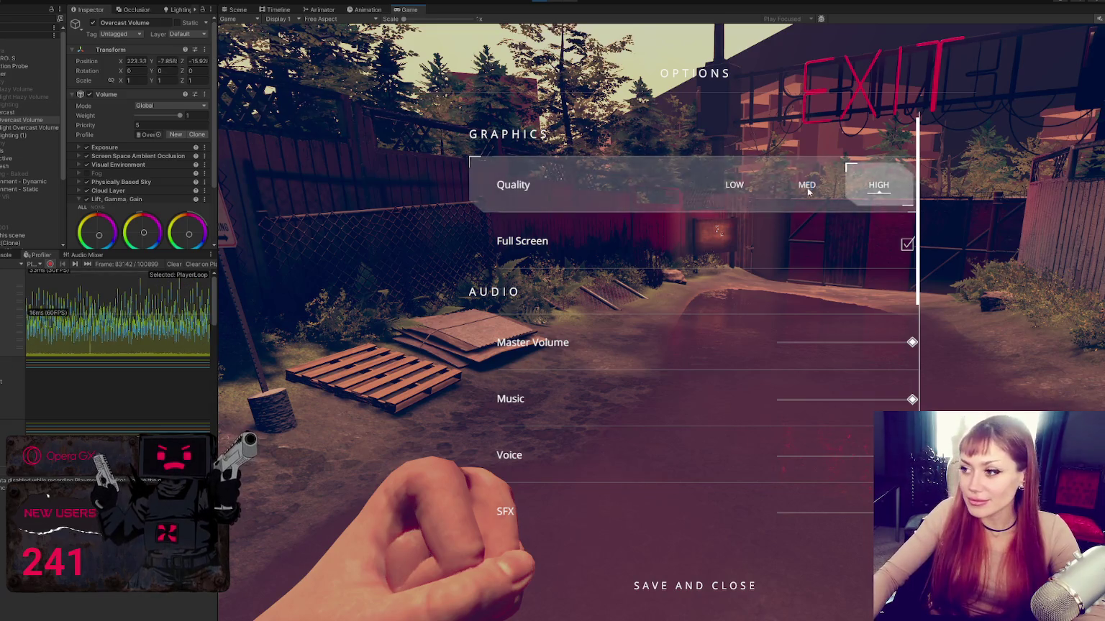
left_click(689, 582)
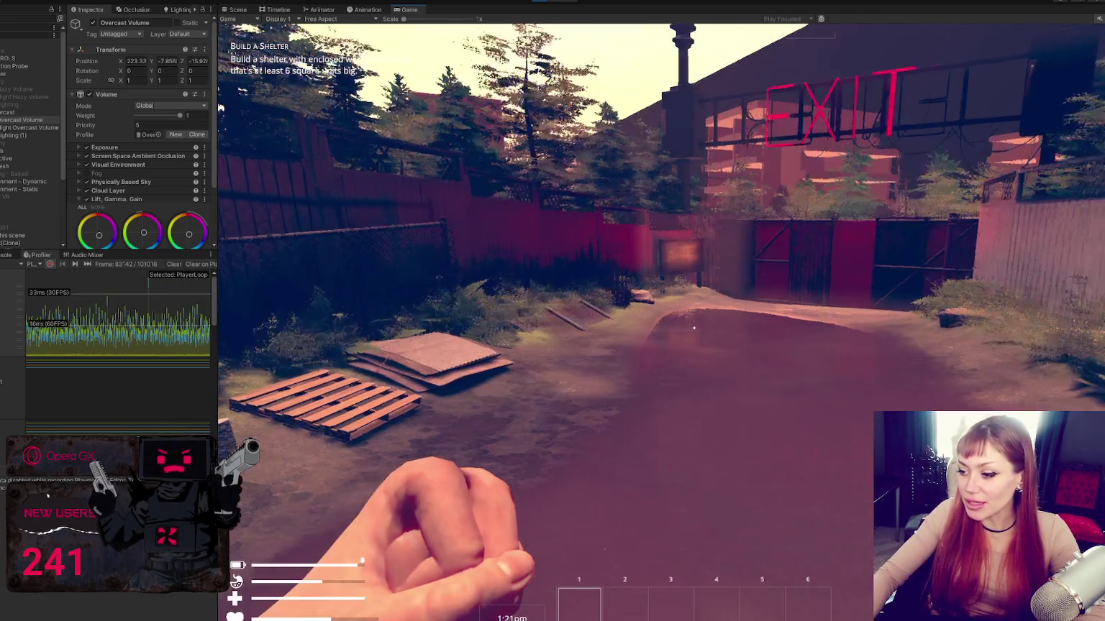
- Walk through the alley and yard to the bush by the fence and harvest wildberries
key("w")
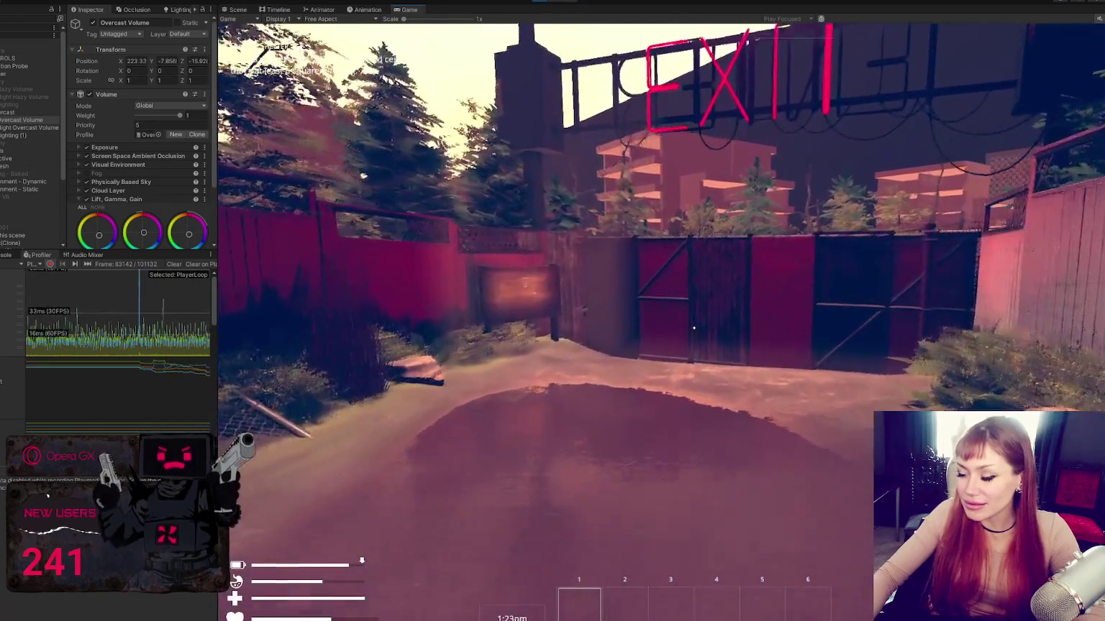
key("w")
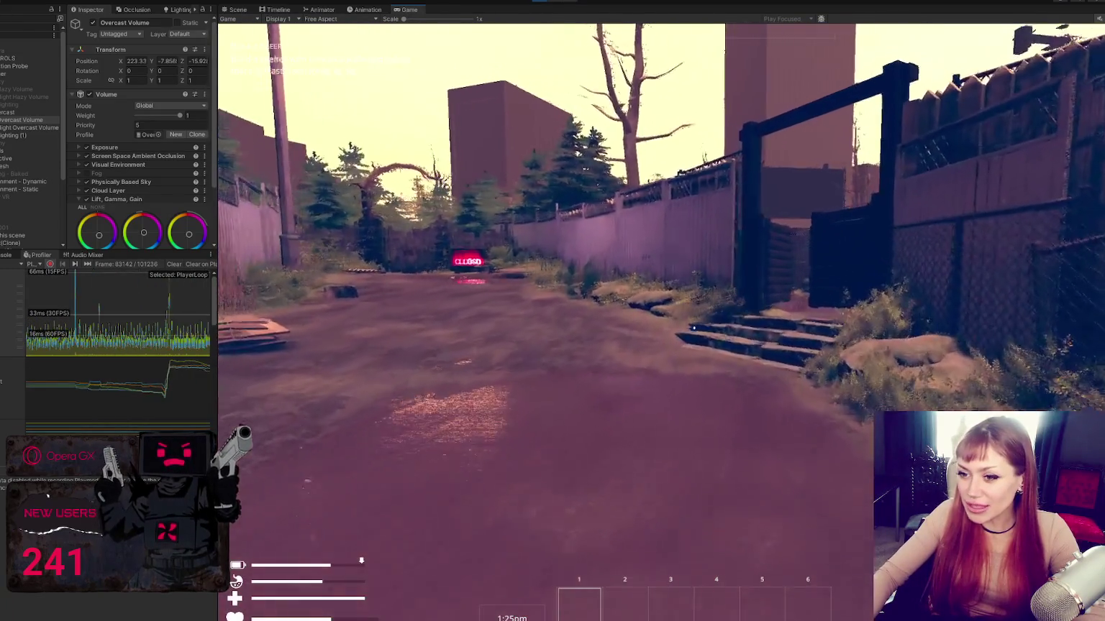
key("w")
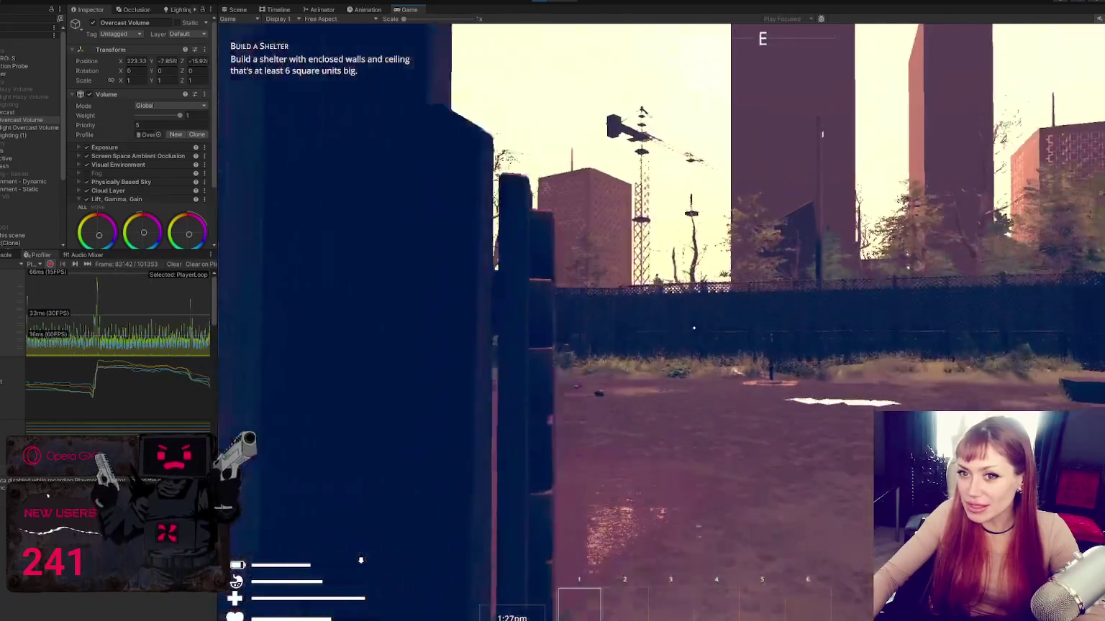
key("w")
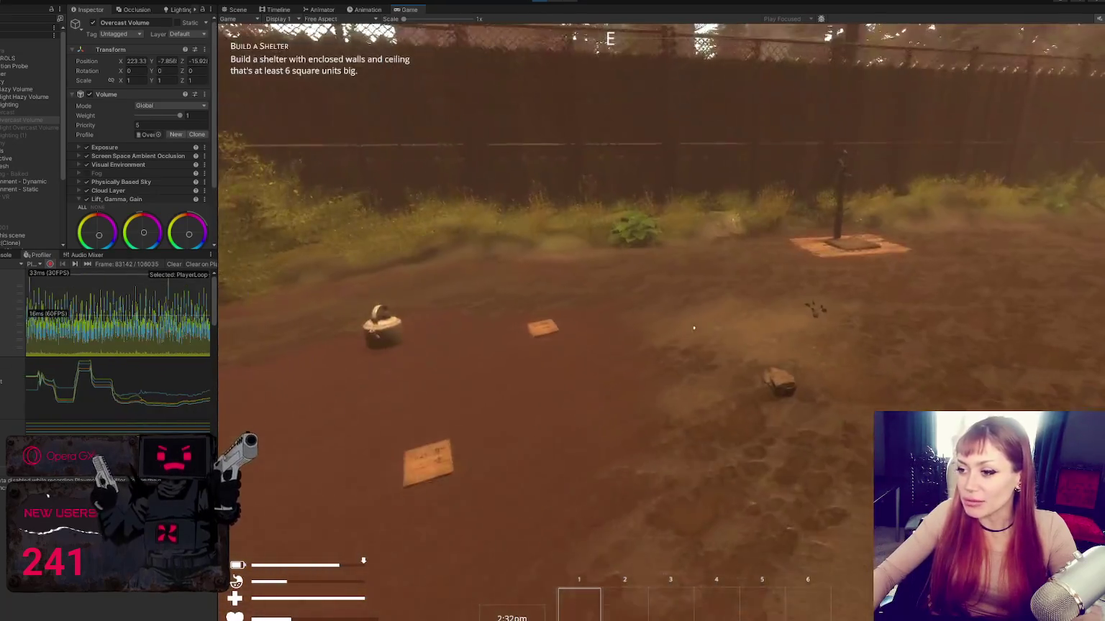
key("w")
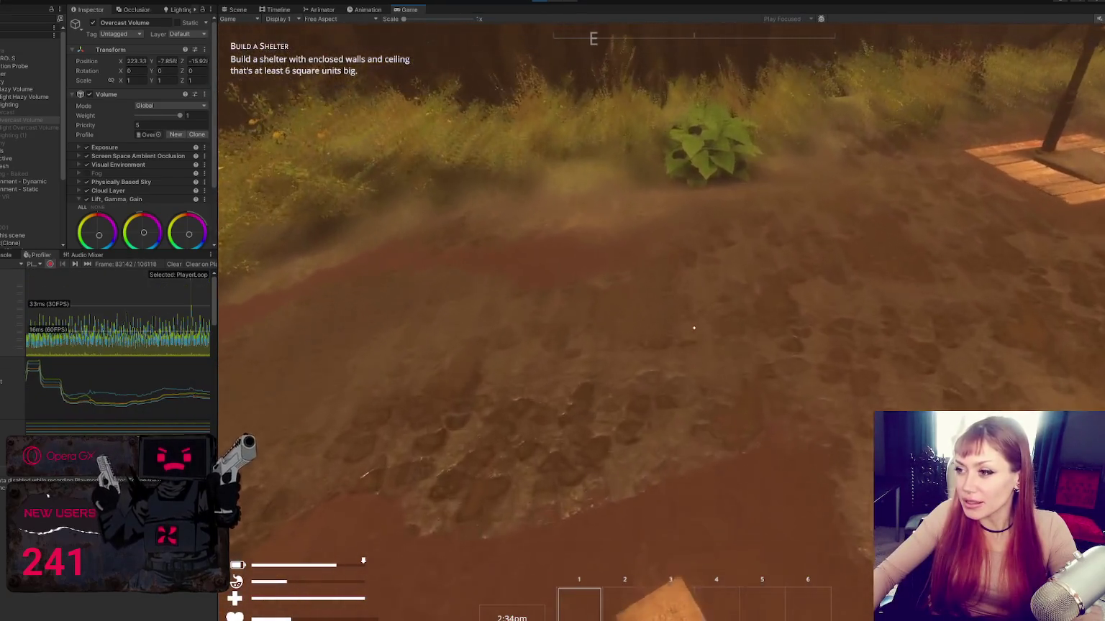
key("w")
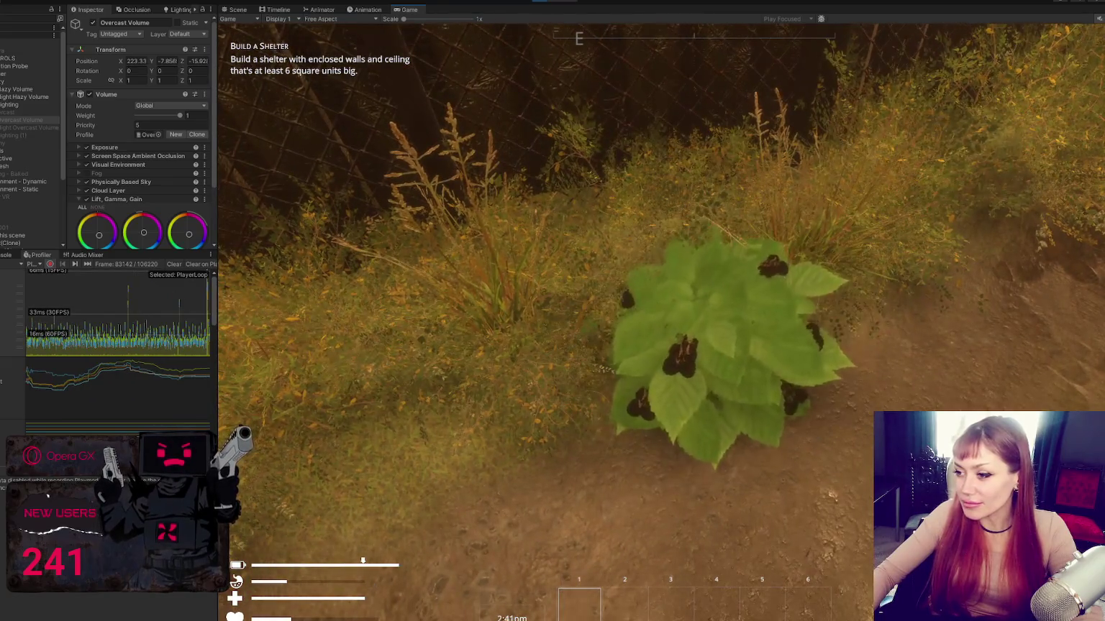
key("e")
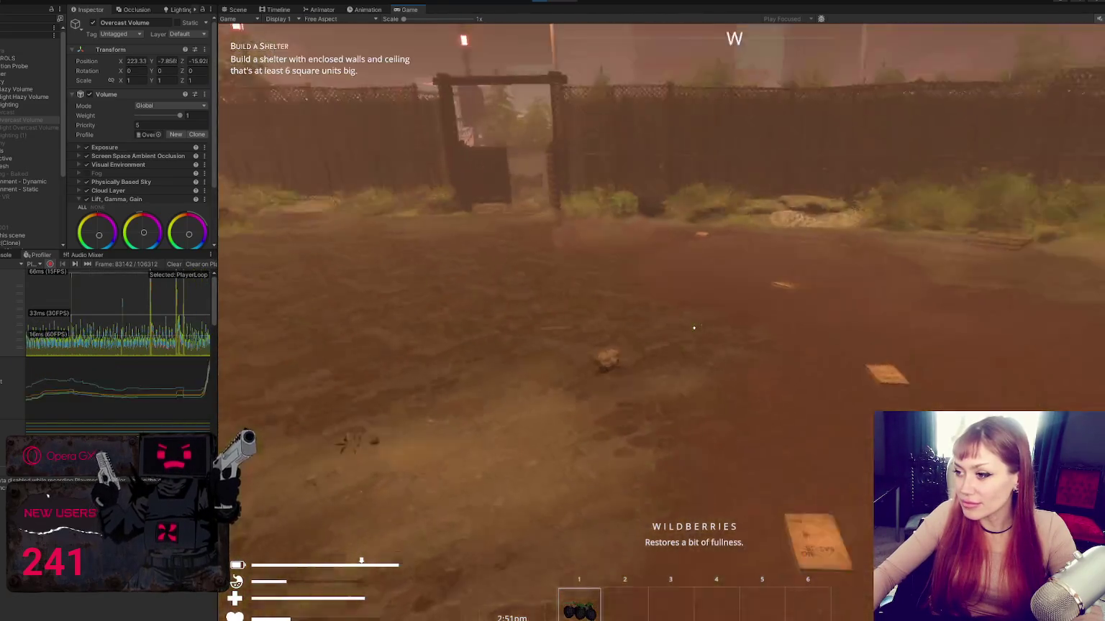
- Punch the dark pot five times, then pause and open the game's options
key("w")
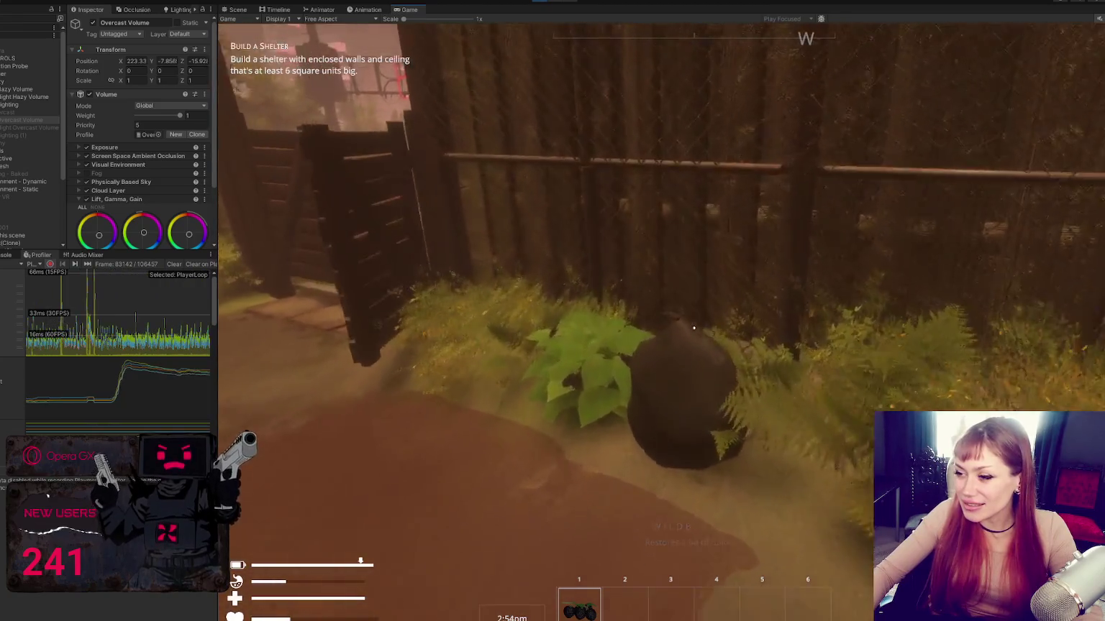
key("w")
left_click(694, 328)
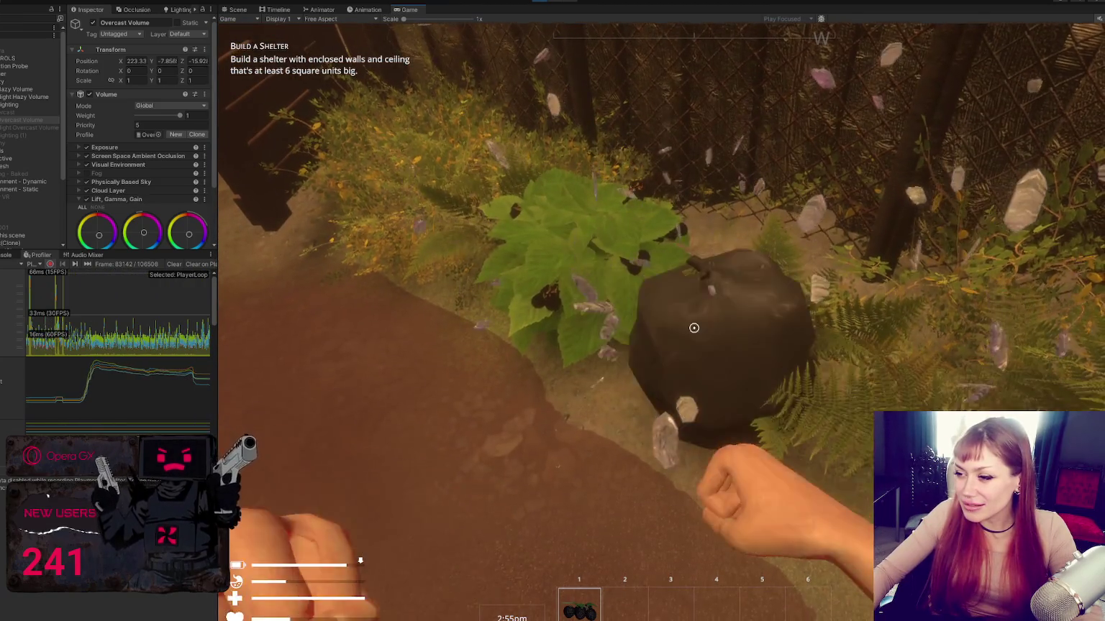
left_click(694, 328)
left_click(694, 327)
left_click(694, 328)
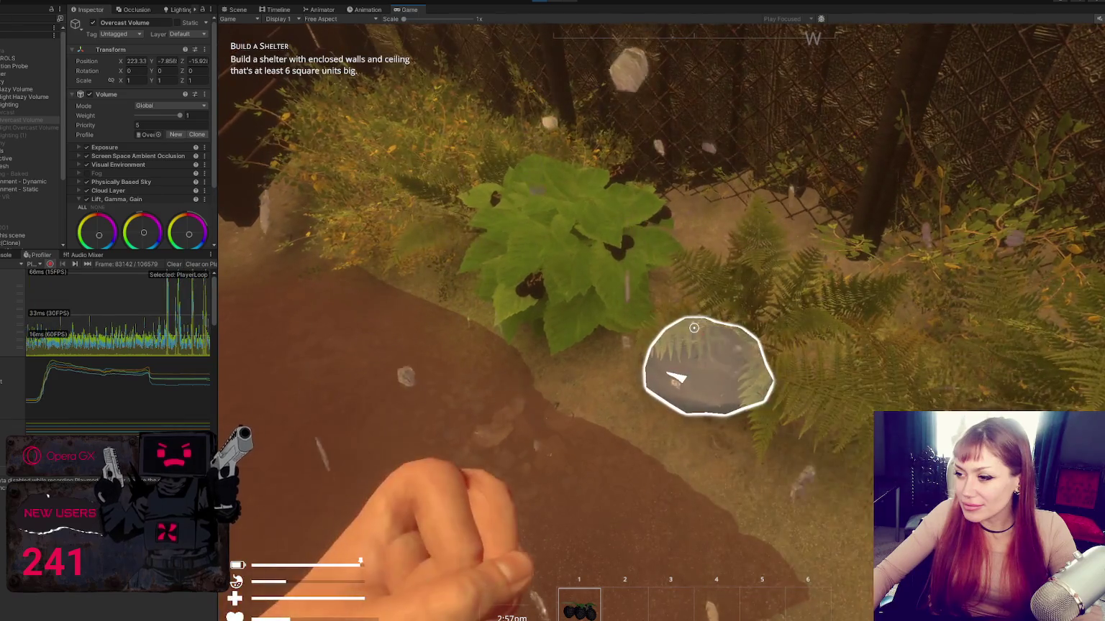
left_click(694, 328)
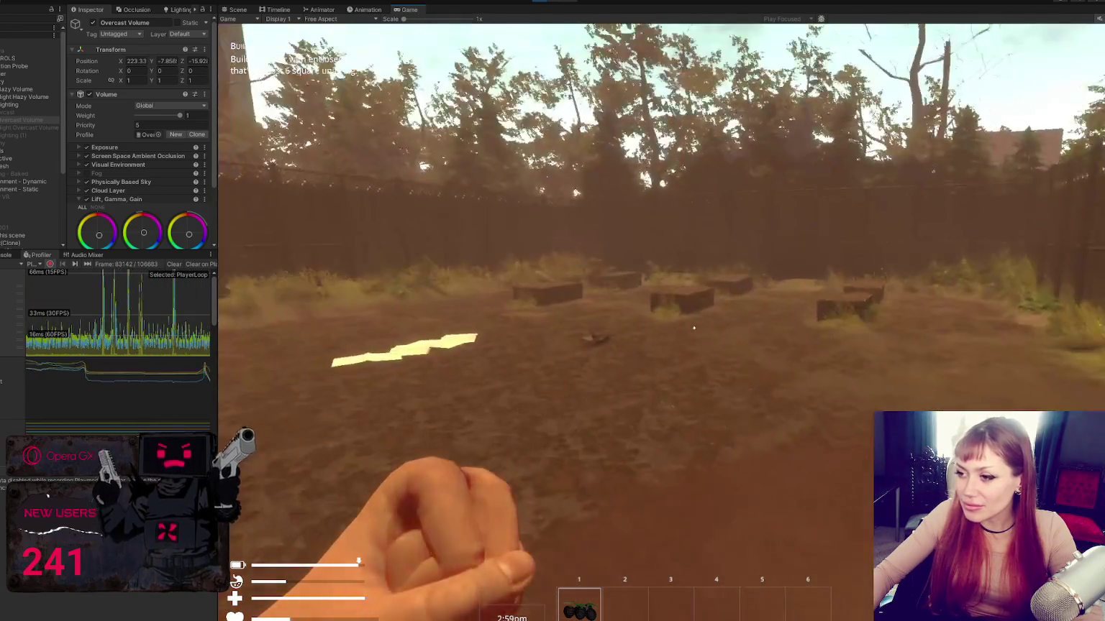
key("Escape")
left_click(673, 613)
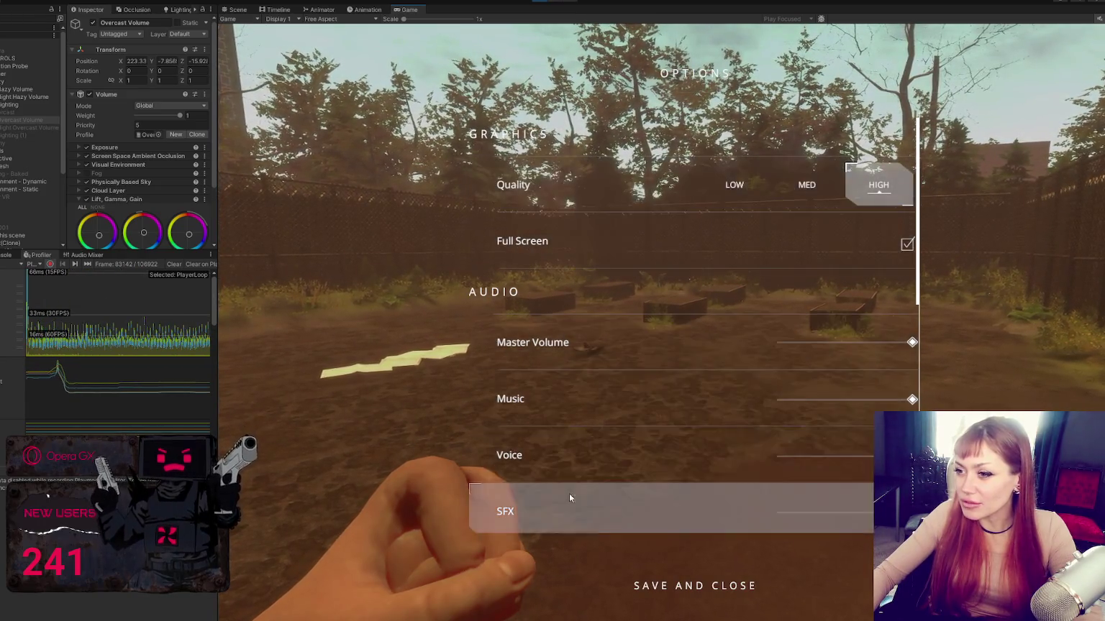
- Scroll through the Options lists to review Quality HIGH, Full Screen and the volume sliders
scroll(569, 290, "down", 5)
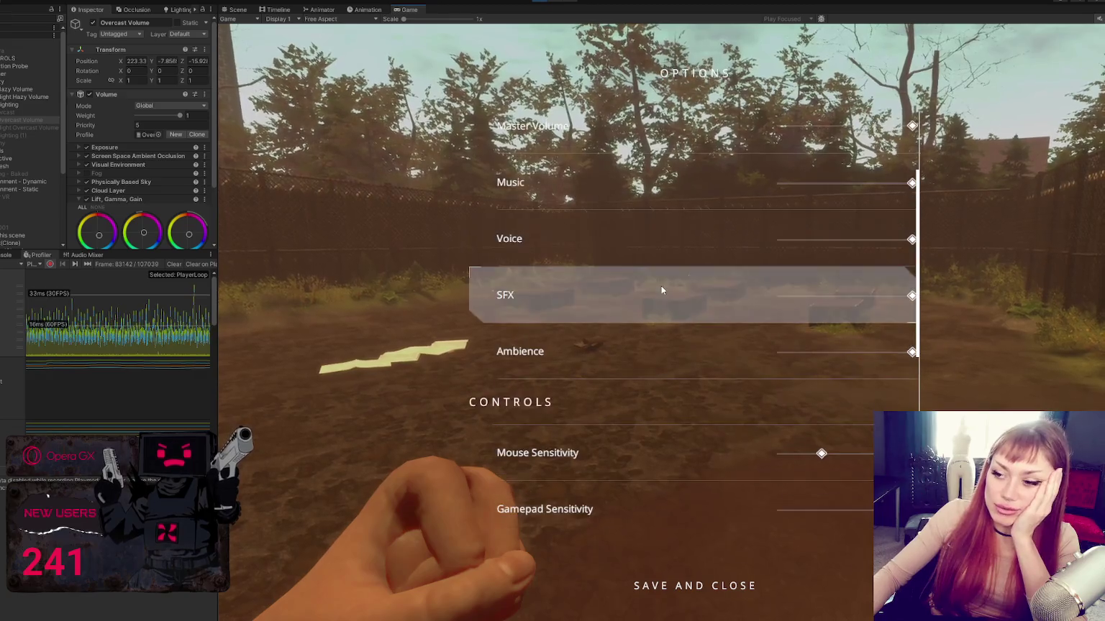
scroll(665, 249, "down", 10)
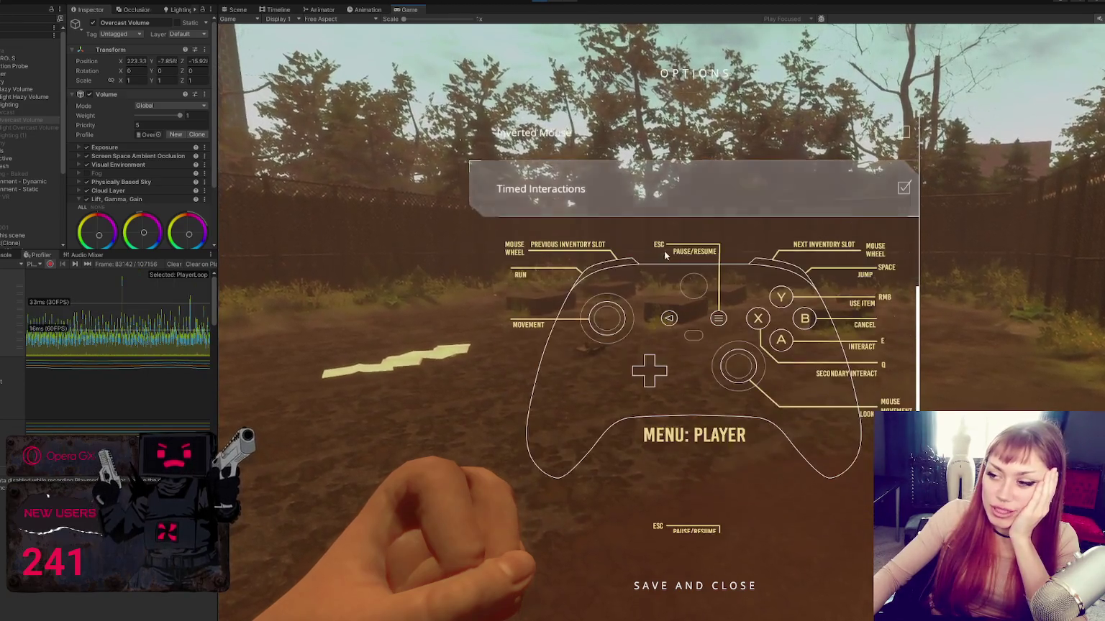
scroll(670, 302, "up", 12)
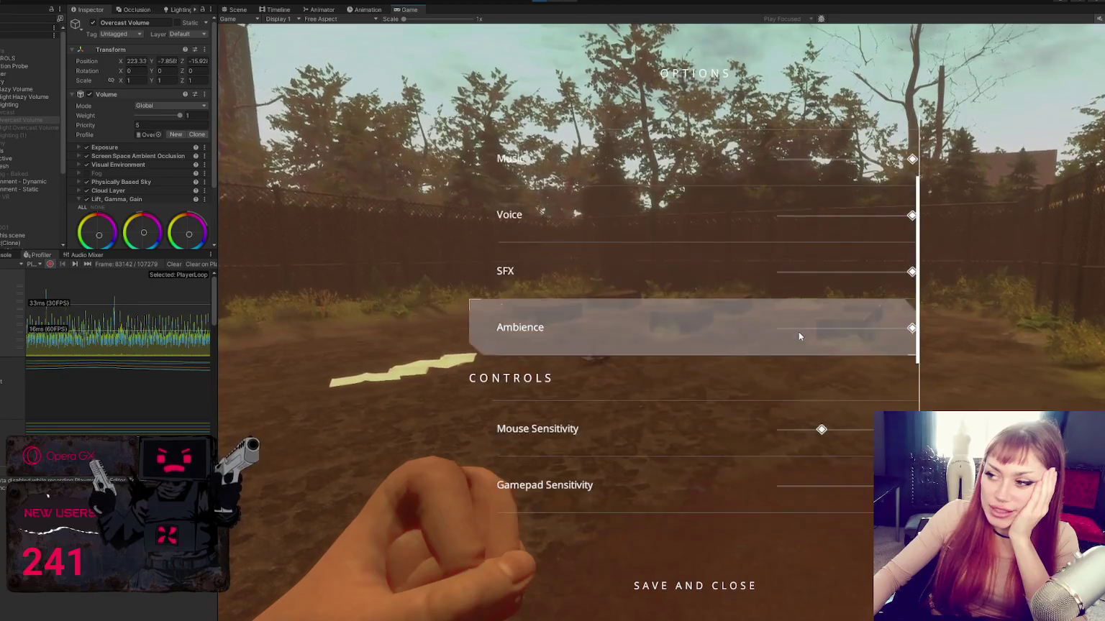
scroll(683, 259, "up", 1)
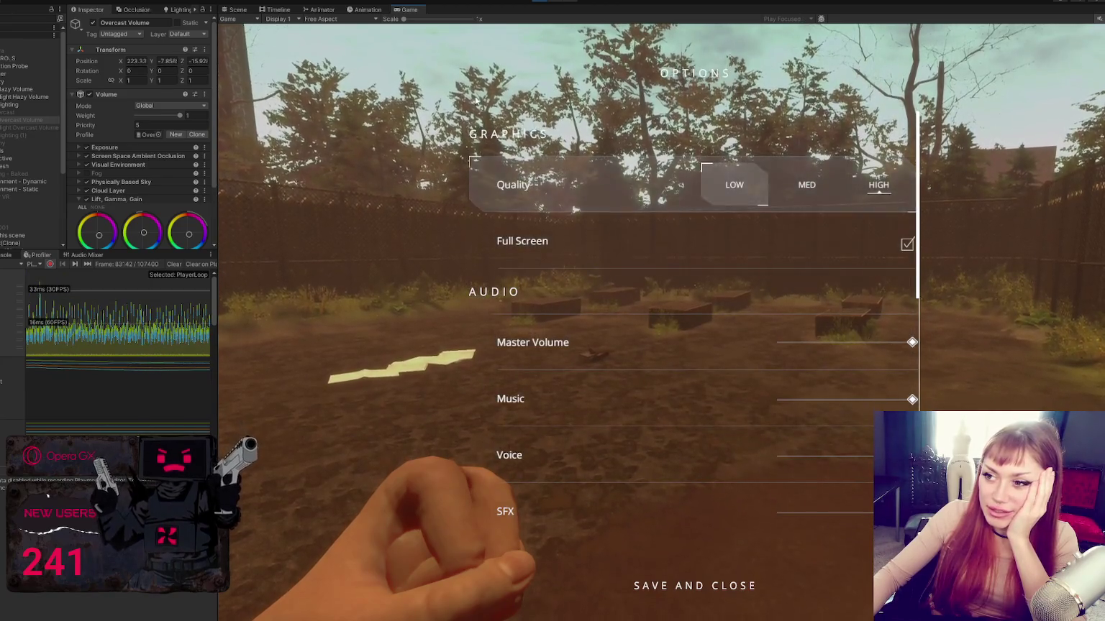
scroll(695, 179, "down", 10)
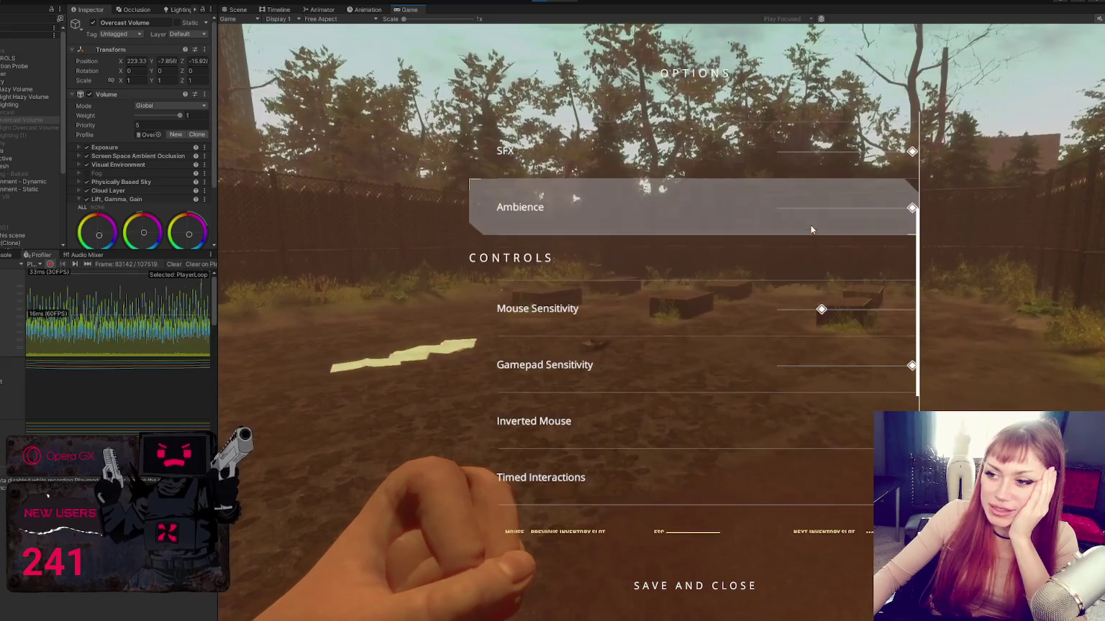
scroll(784, 261, "up", 10)
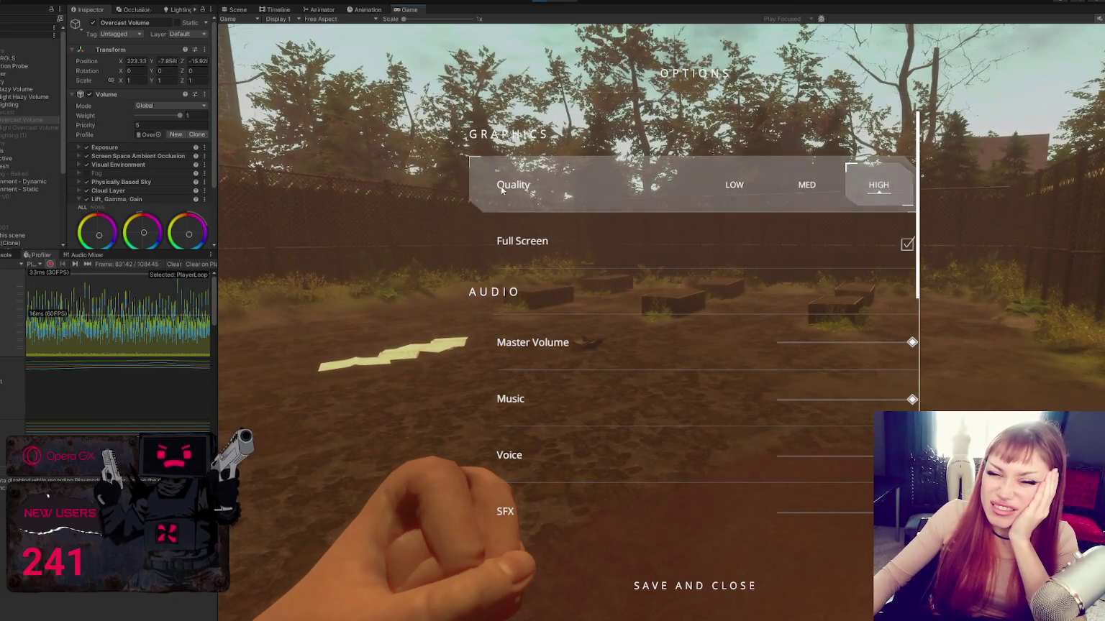
scroll(582, 244, "down", 6)
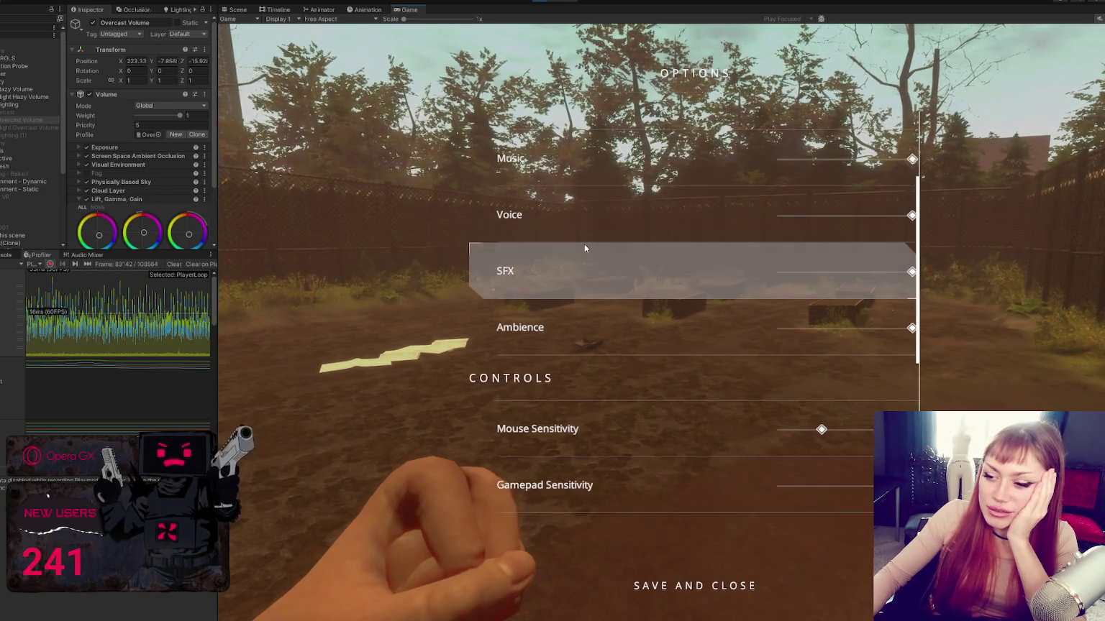
scroll(582, 249, "down", 3)
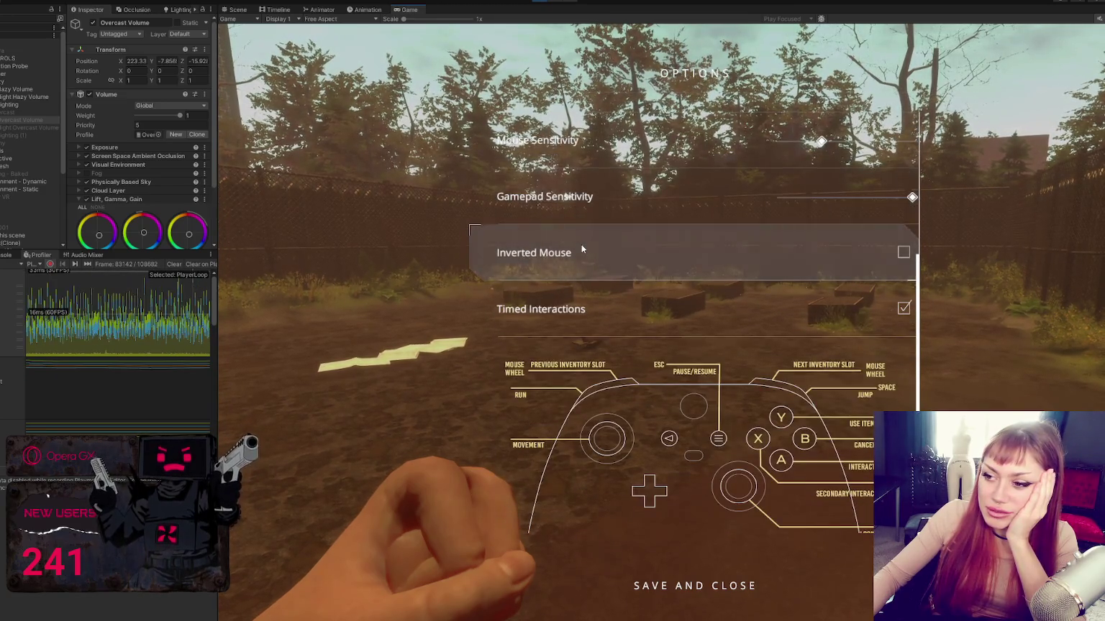
scroll(581, 252, "down", 1)
scroll(584, 263, "down", 5)
scroll(586, 267, "up", 4)
scroll(589, 293, "up", 10)
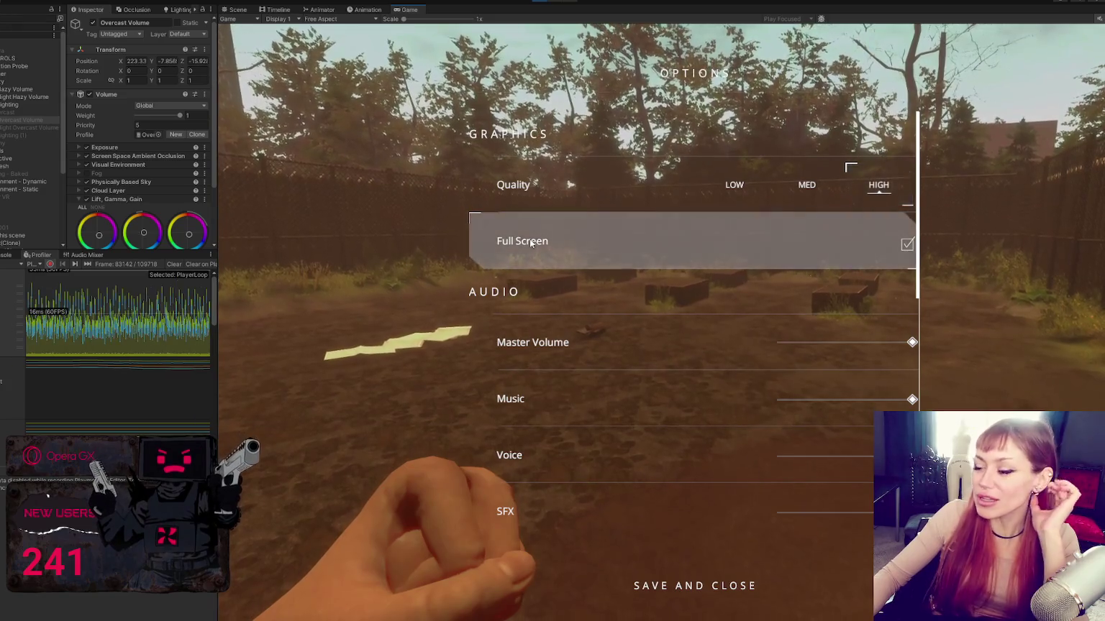
- Try MED graphics quality, revert to HIGH, and close Options to resume play
left_click(807, 185)
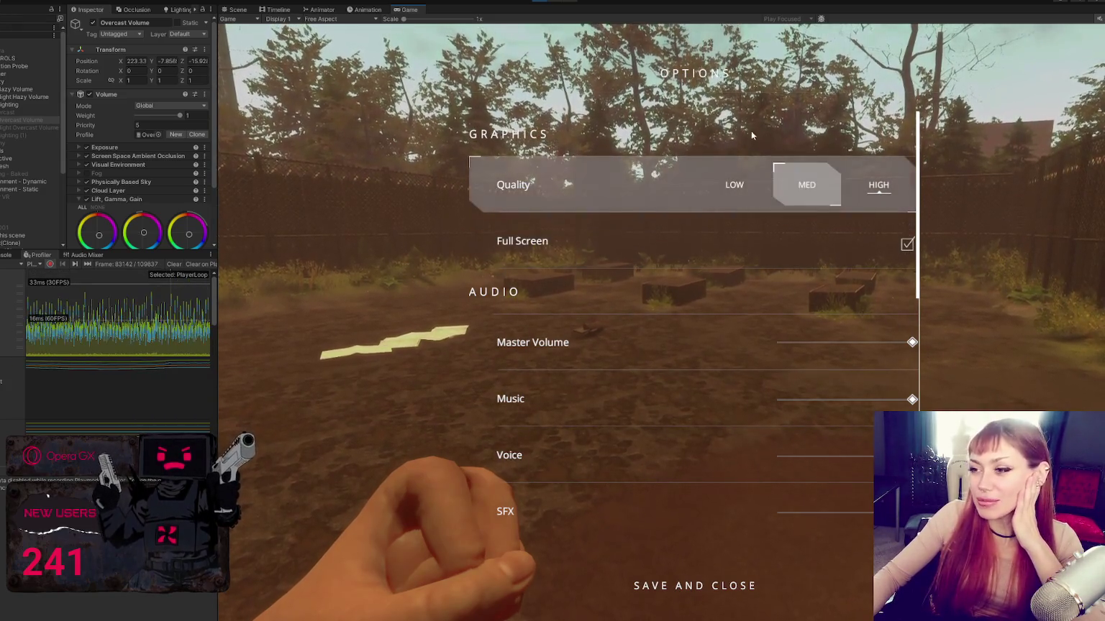
left_click(878, 185)
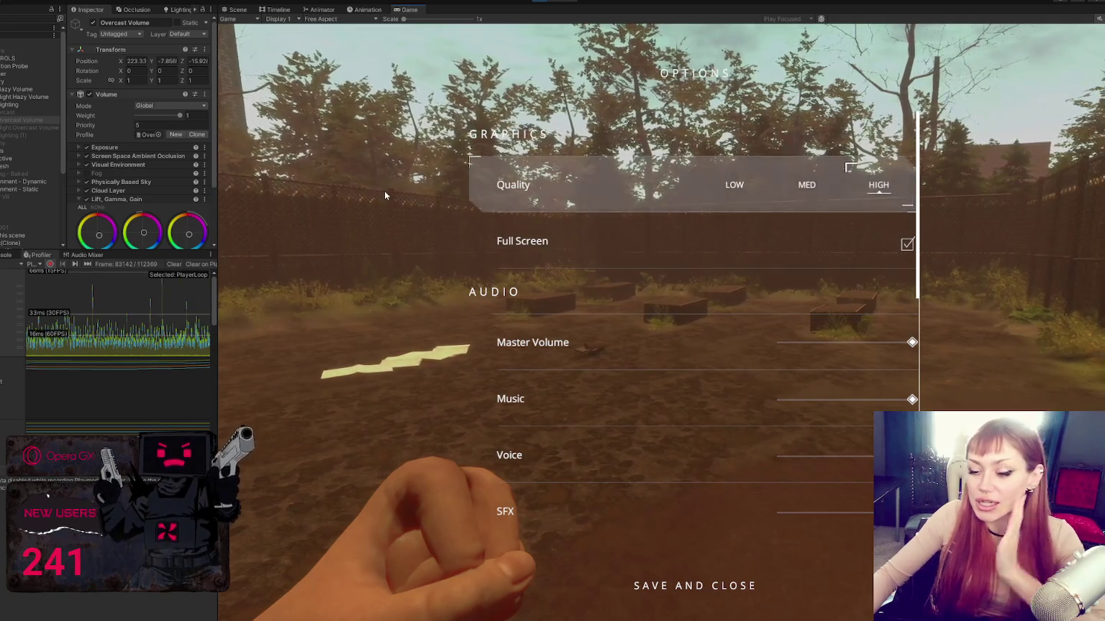
key("Escape")
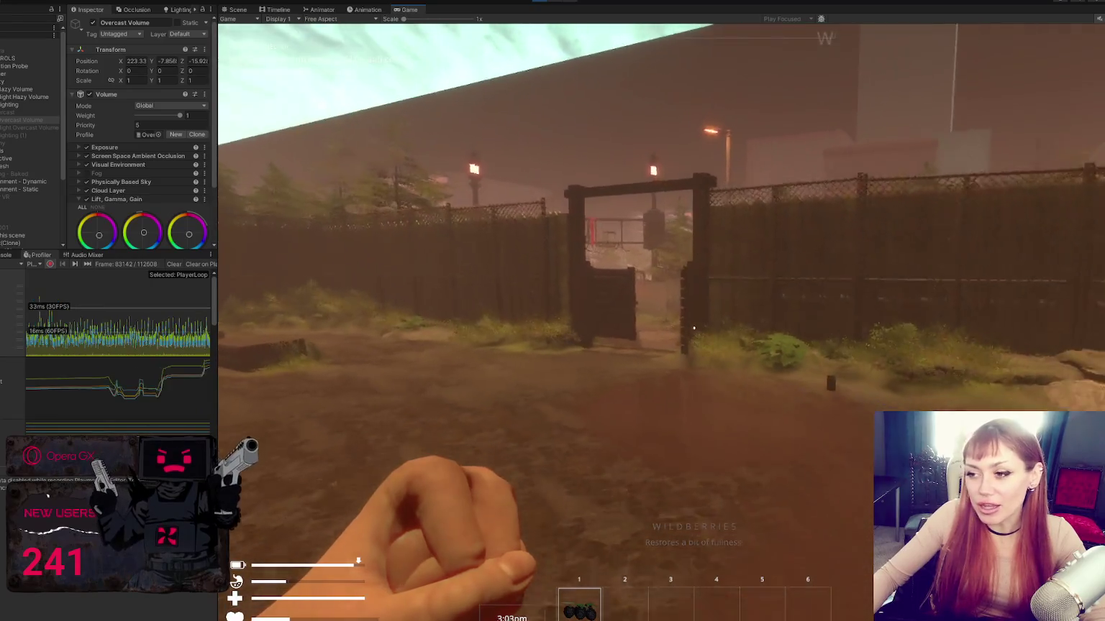
- Walk forward toward the yard gate, then bring up the pause menu's Stats tab
key("w")
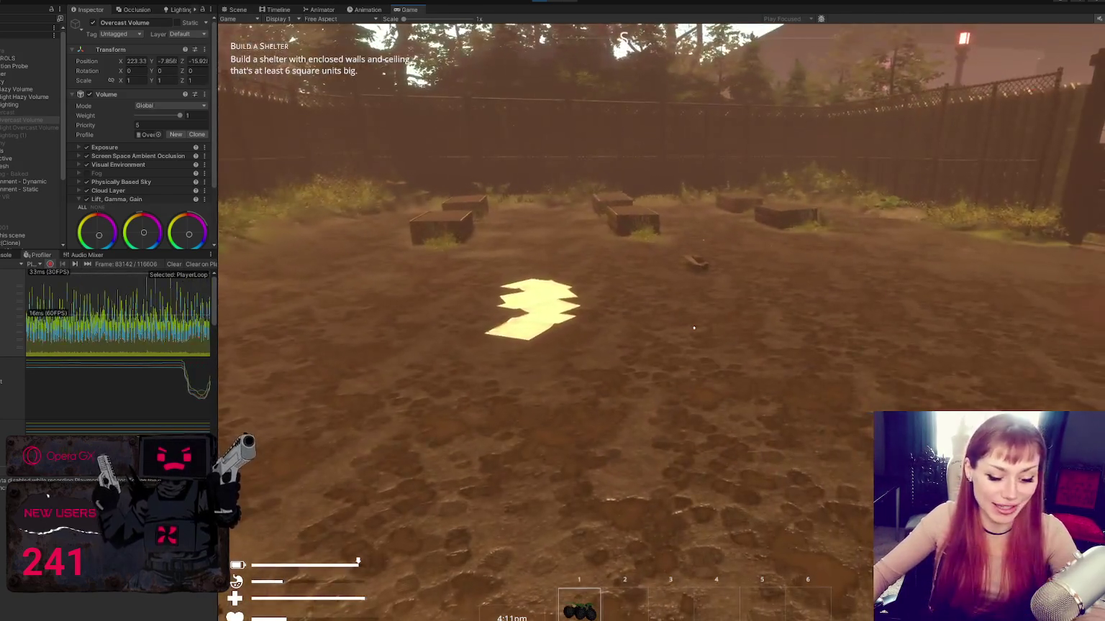
key("Escape")
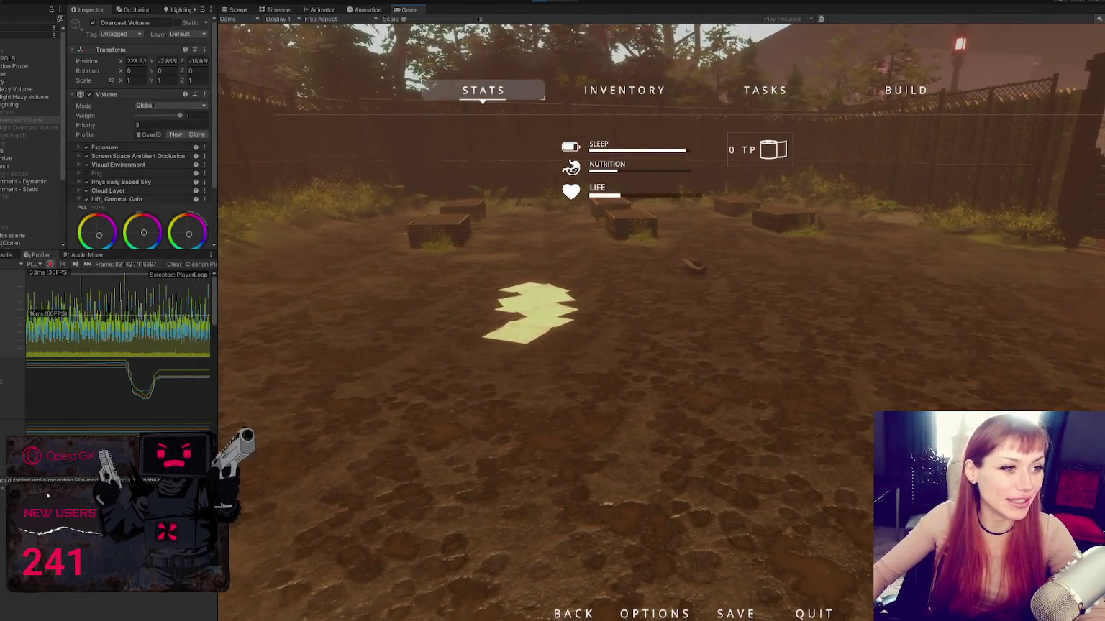
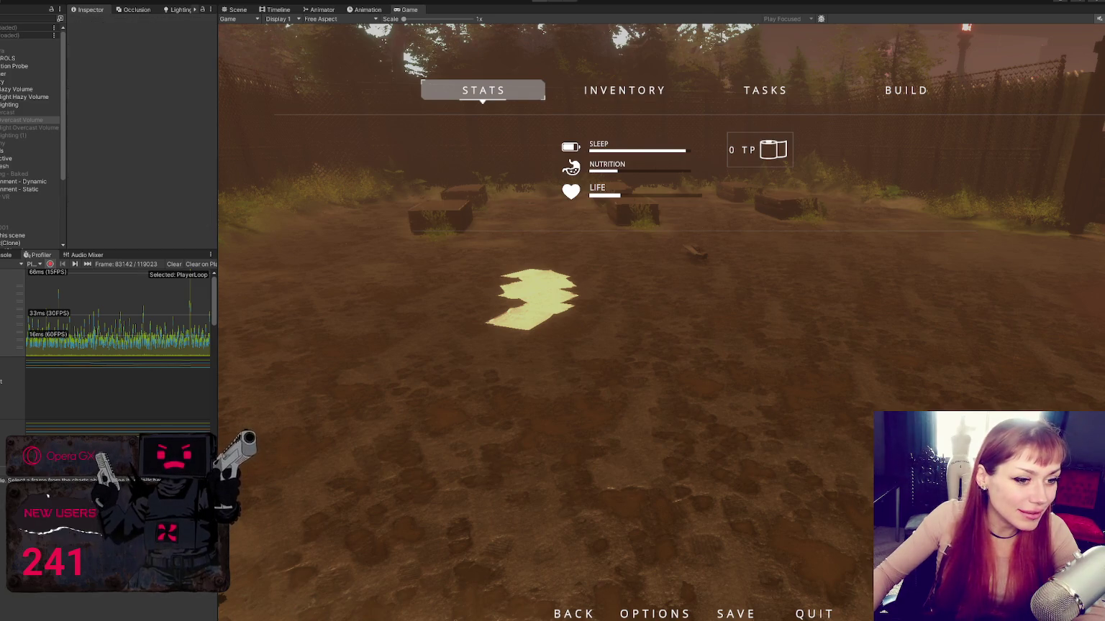
- Exit Play mode with Ctrl+P to stop the running game
key("ctrl+p")
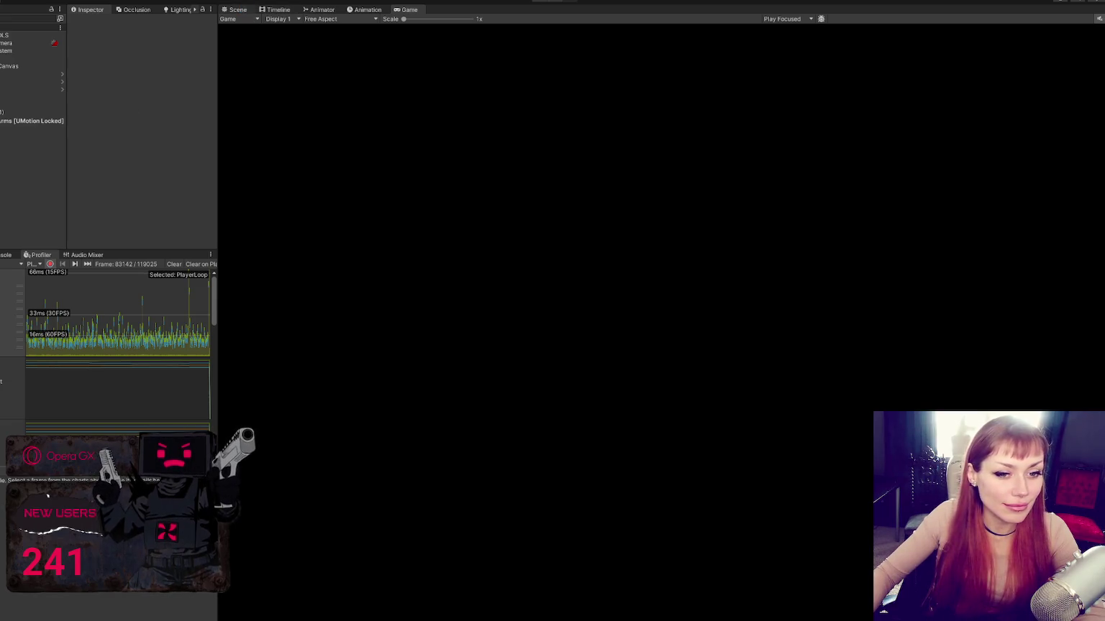
- Switch from the Game view to the Scene view and widen the side panels
key("ctrl+1")
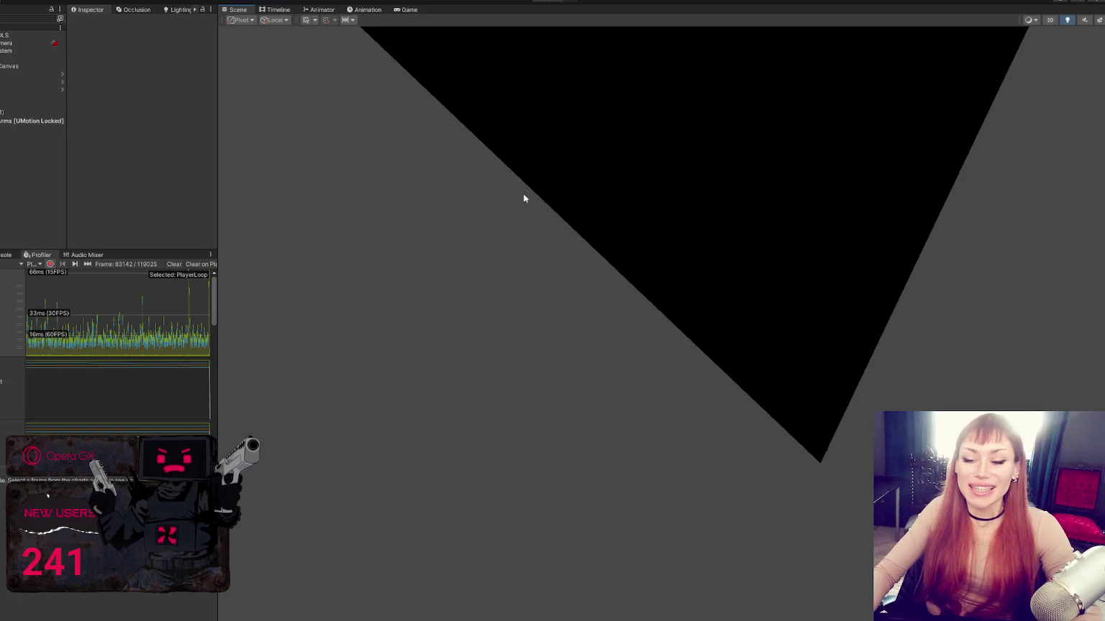
left_click_drag(219, 153, 295, 153)
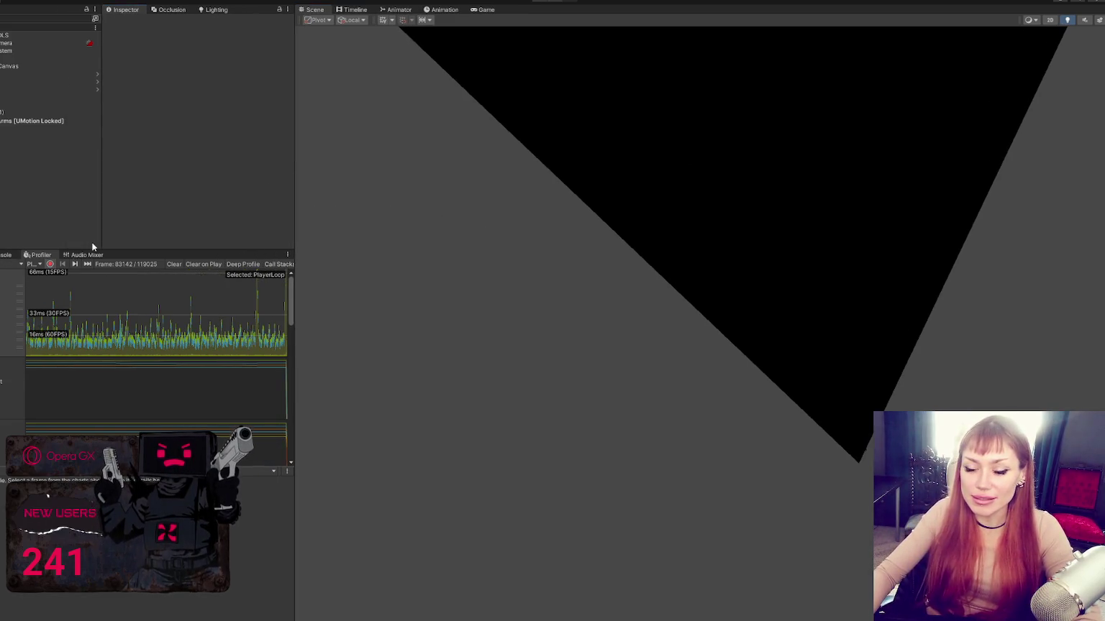
- Search the Project assets for 'options', clear the search, and open the Main scene
left_click(1, 254)
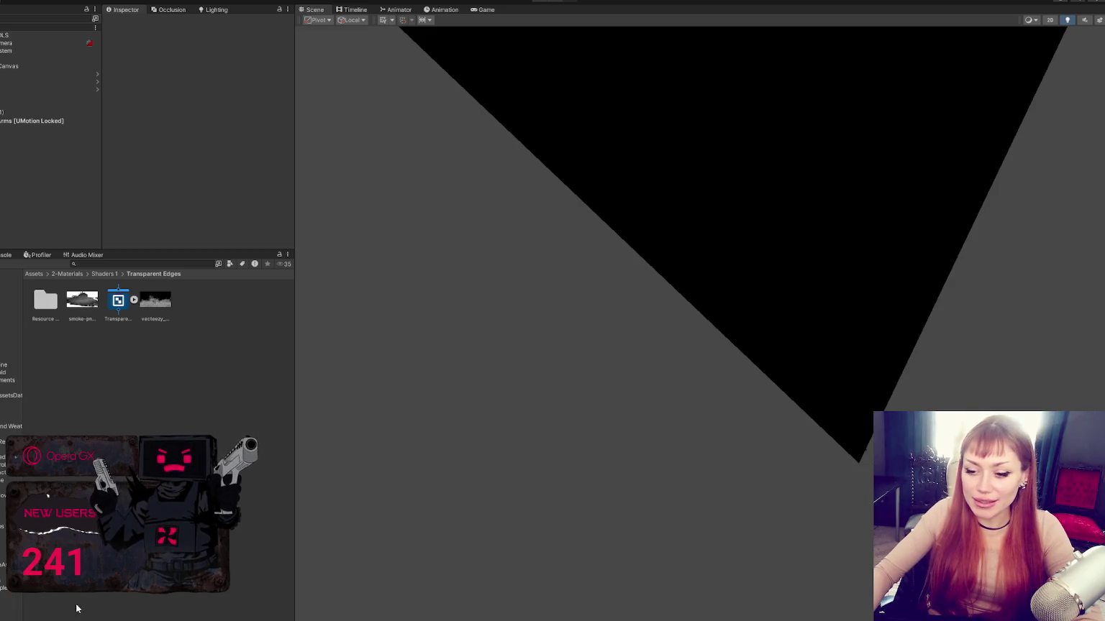
left_click(135, 263)
type("optio")
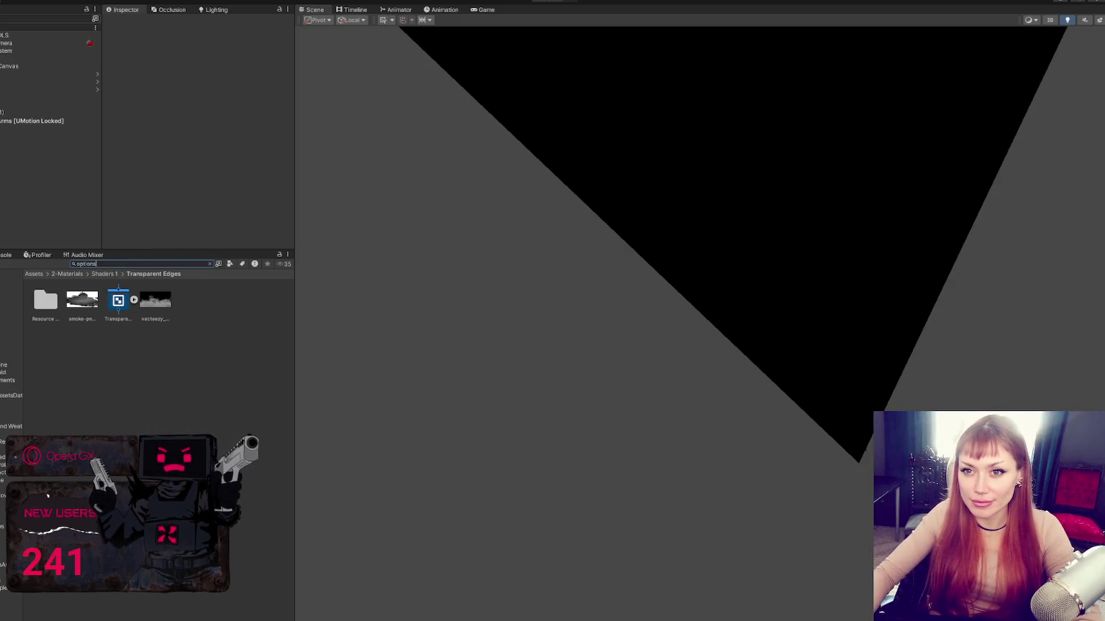
type("ns")
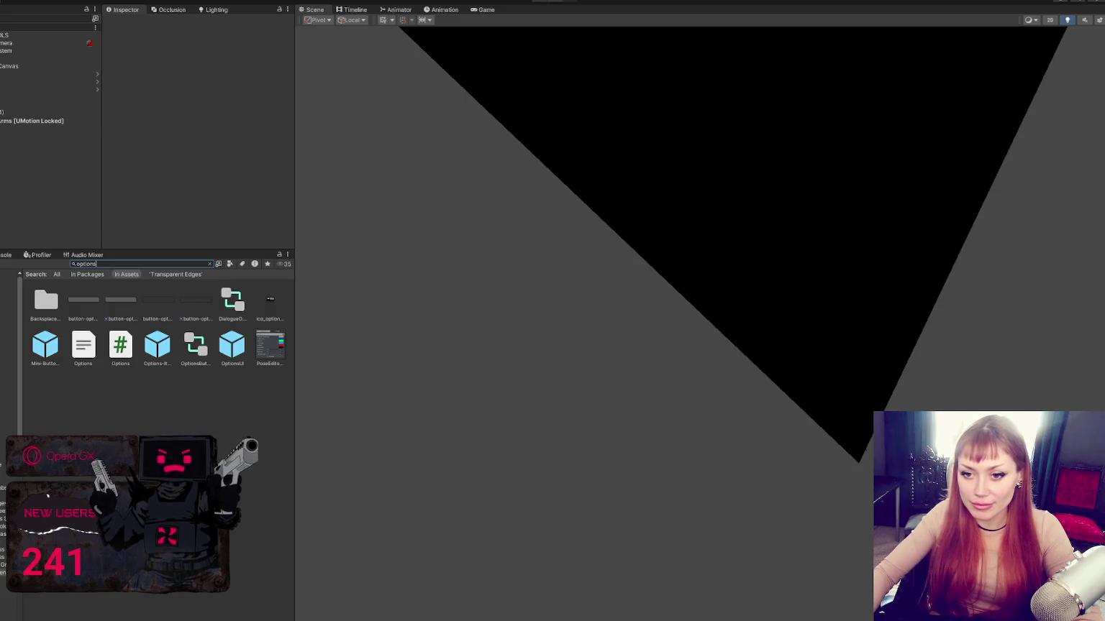
key("Escape")
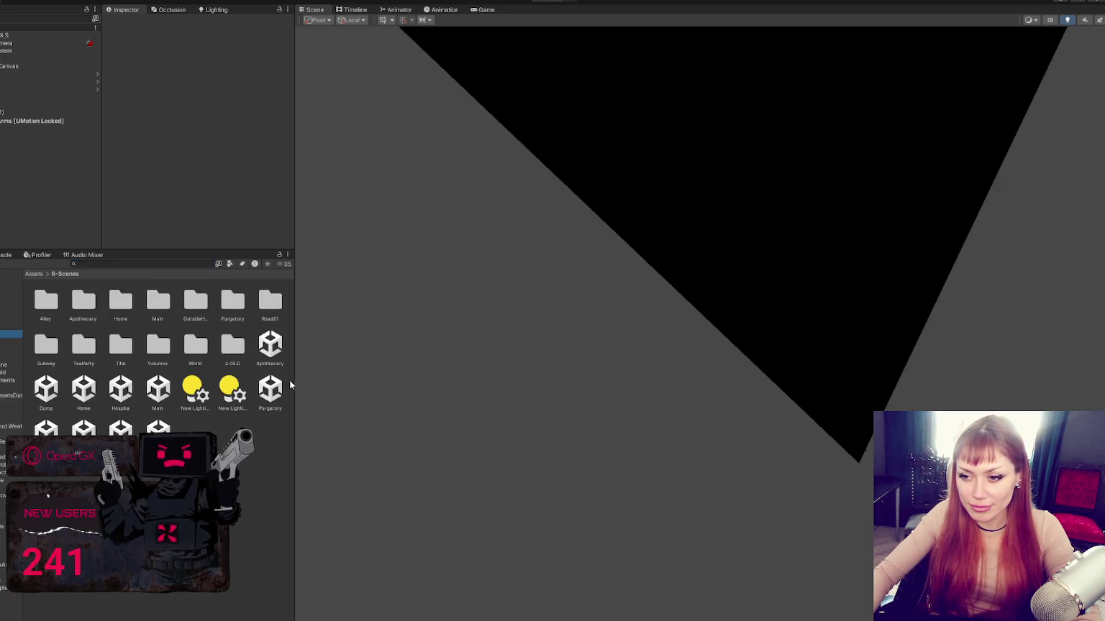
left_click(157, 389)
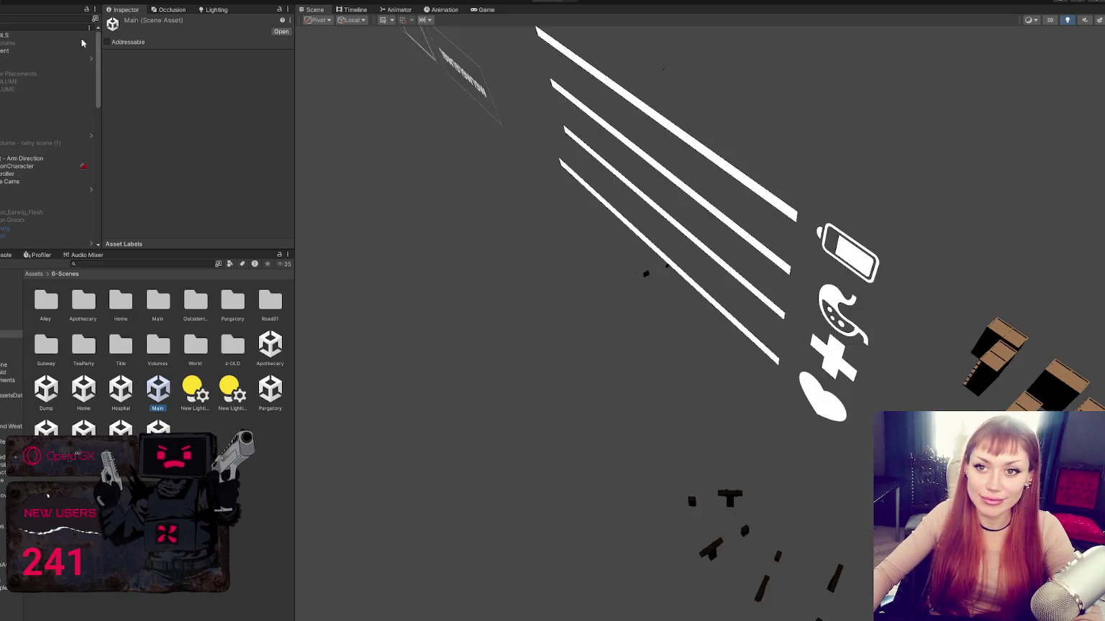
- Select CONTROLS in the Hierarchy and collapse its NPC Controls component in the Inspector
left_click(44, 33)
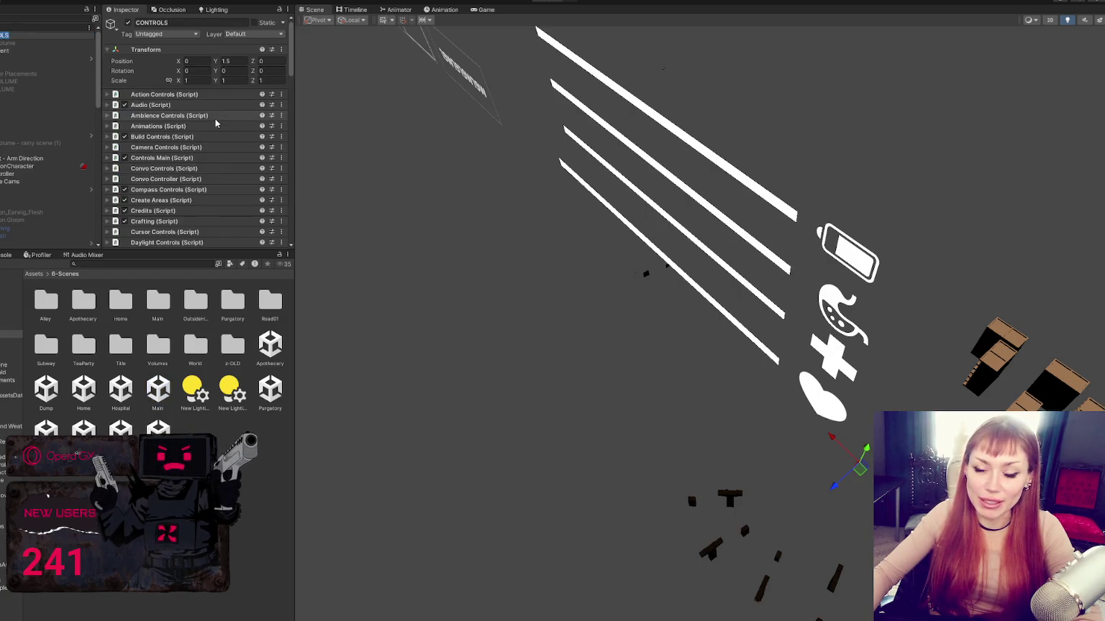
scroll(215, 124, "down", 15)
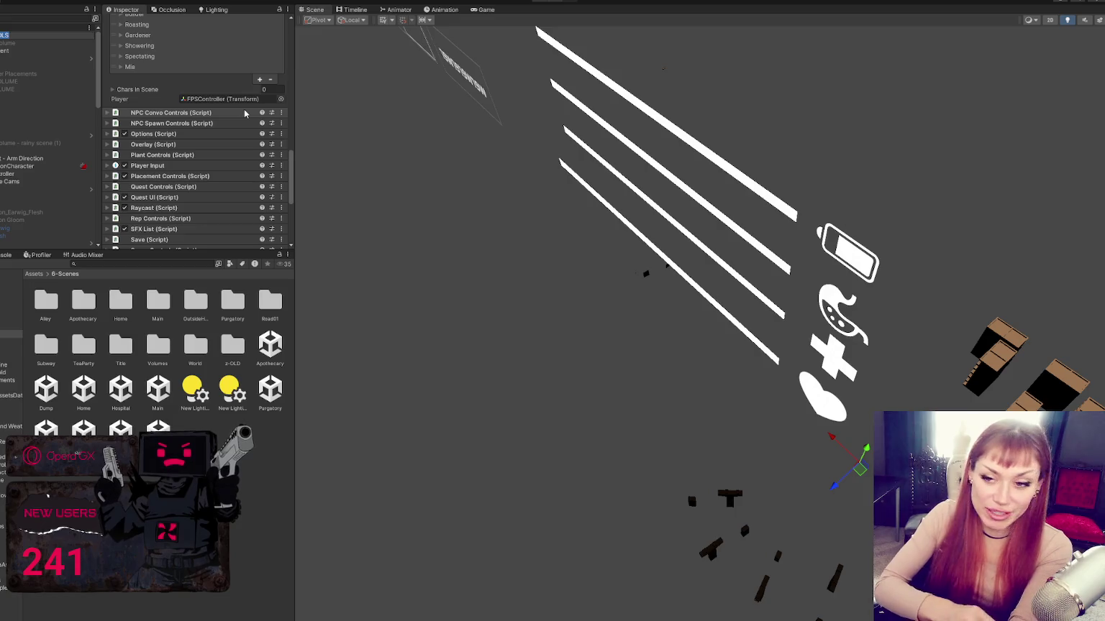
scroll(195, 153, "down", 5)
left_click_drag(196, 250, 196, 430)
scroll(179, 188, "up", 5)
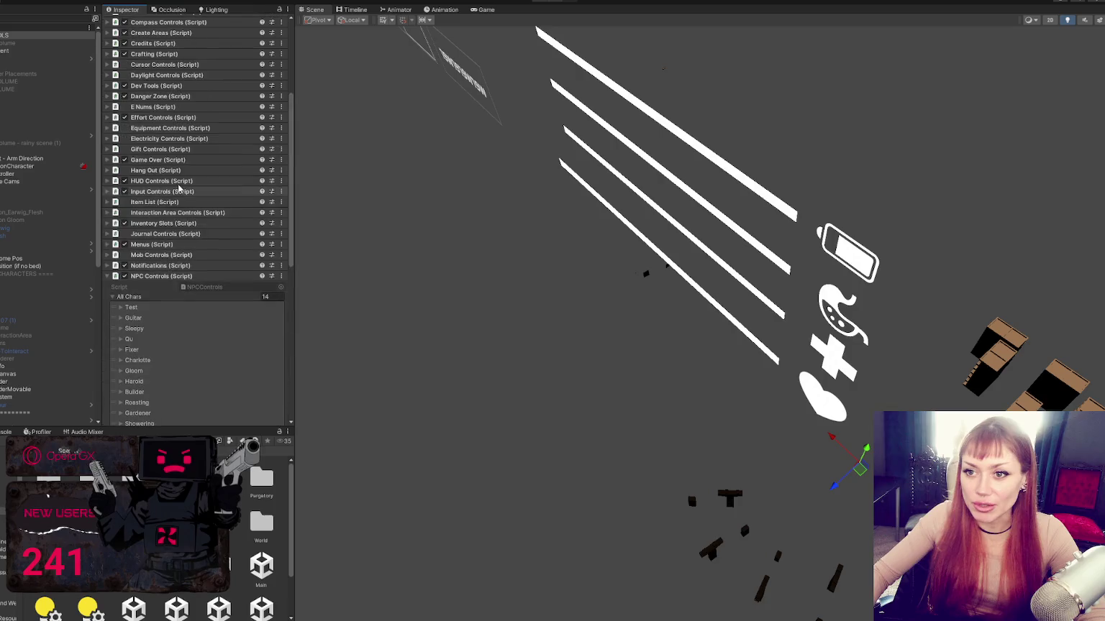
left_click(155, 276)
scroll(207, 254, "up", 5)
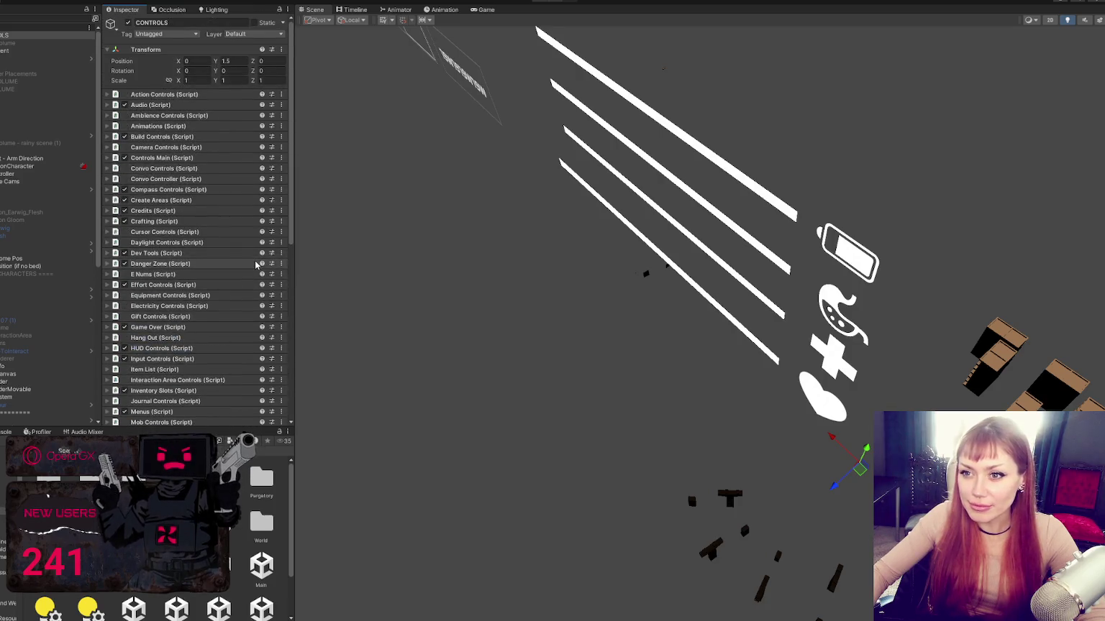
scroll(216, 237, "down", 10)
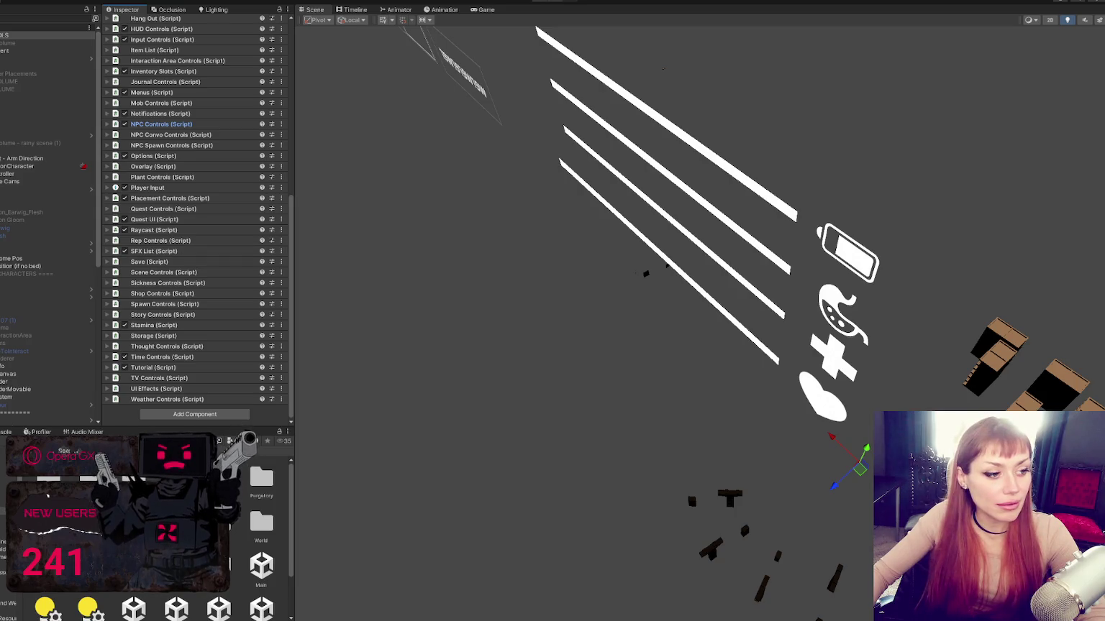
scroll(264, 266, "up", 5)
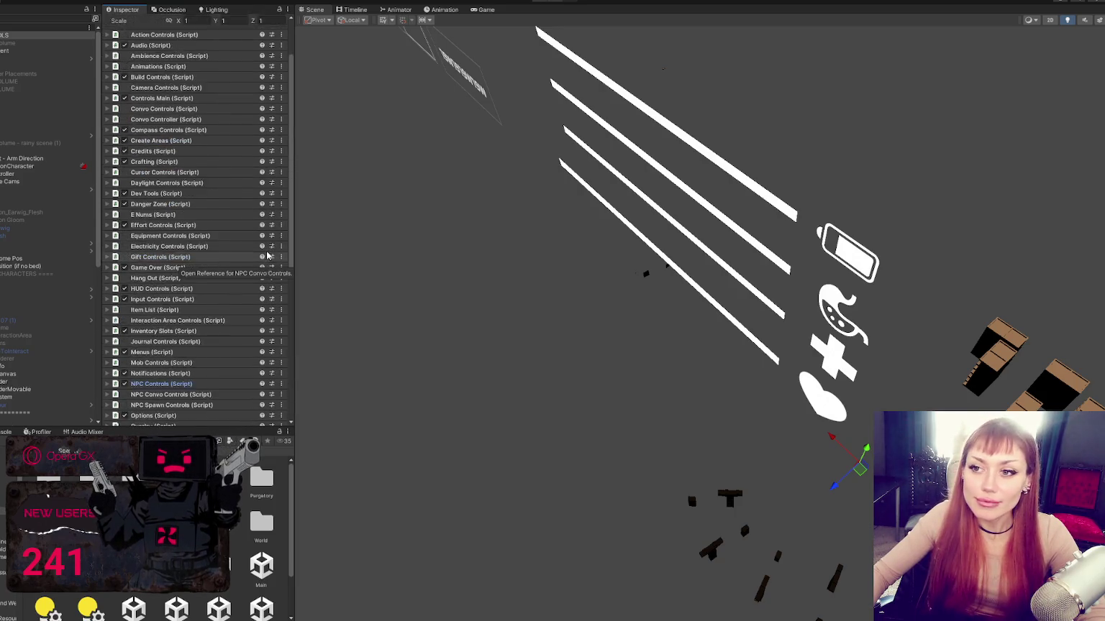
scroll(256, 225, "down", 5)
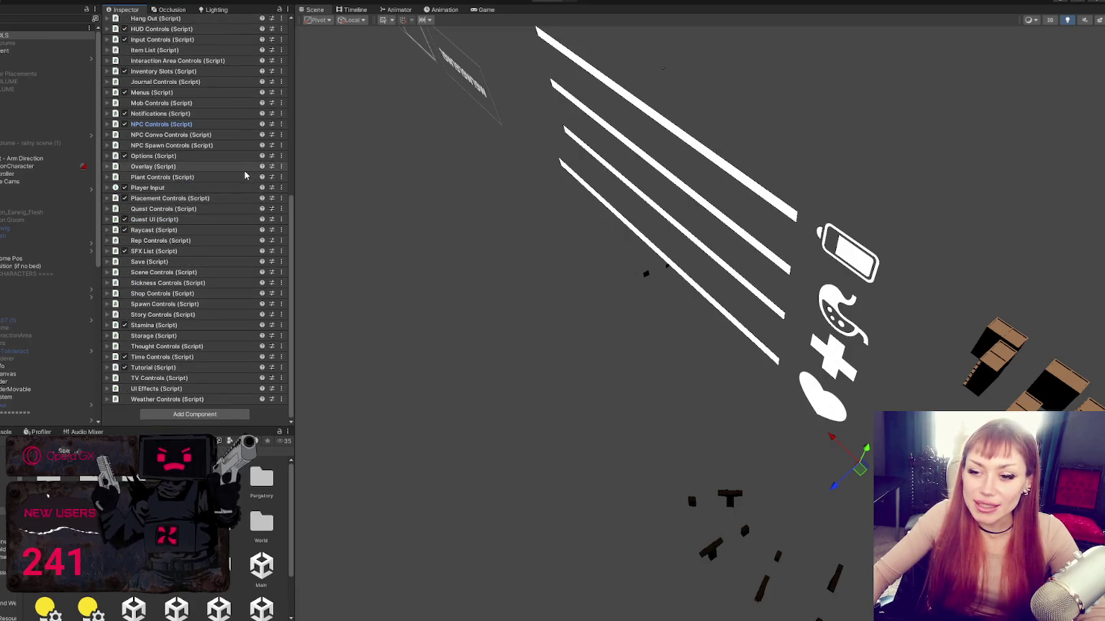
- Filter the Hierarchy by 'options', reselect CONTROLS, and expand its Options (Script) component
left_click(4, 22)
type("options")
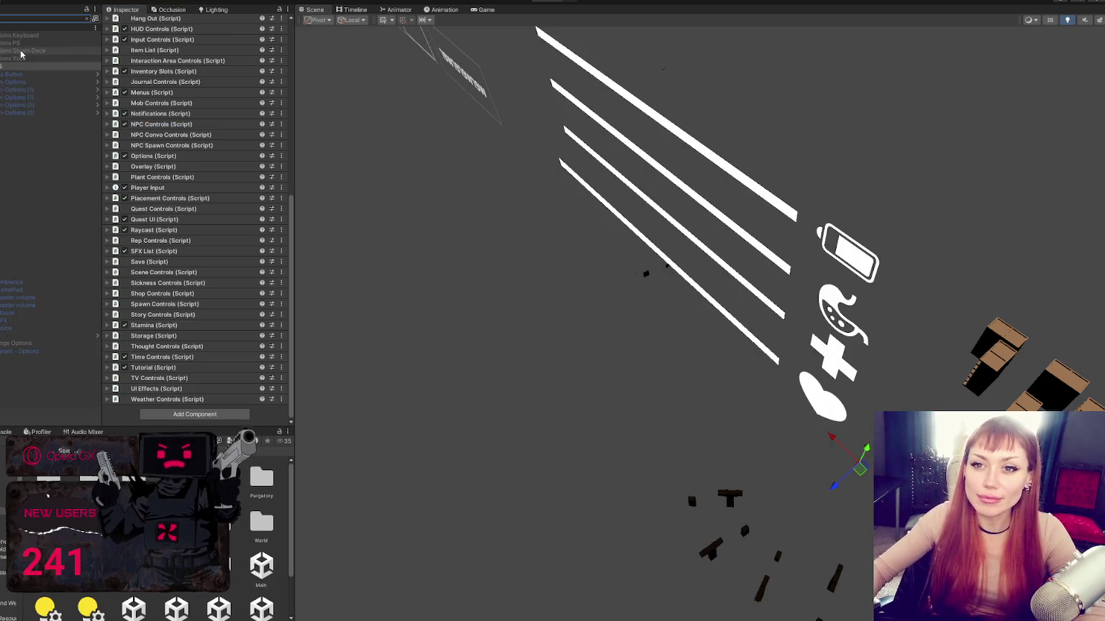
left_click(6, 64)
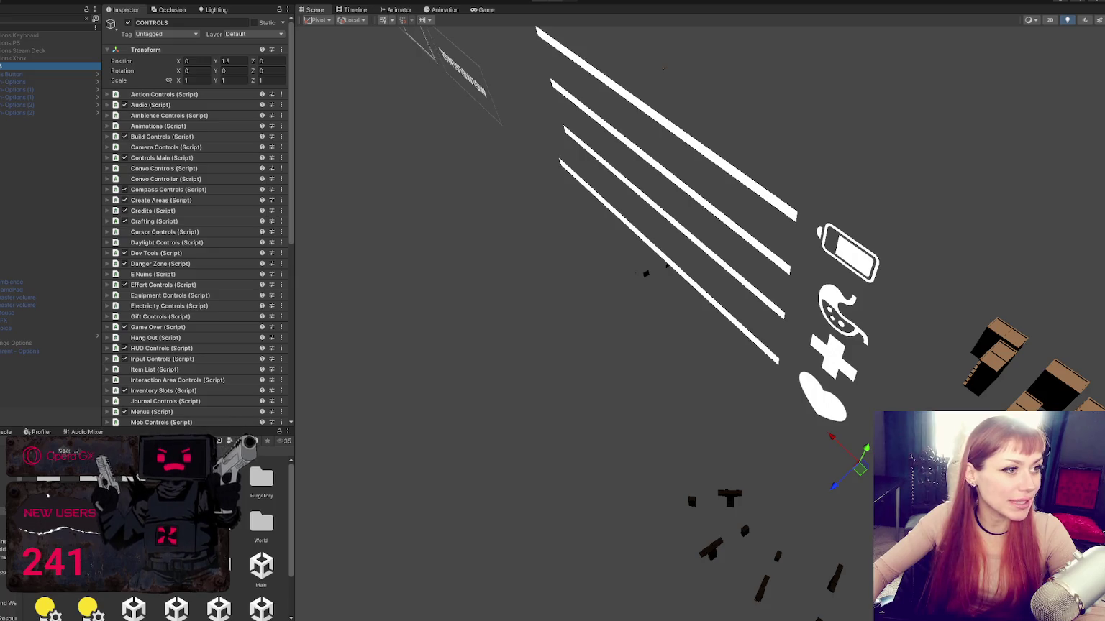
double_click(6, 65)
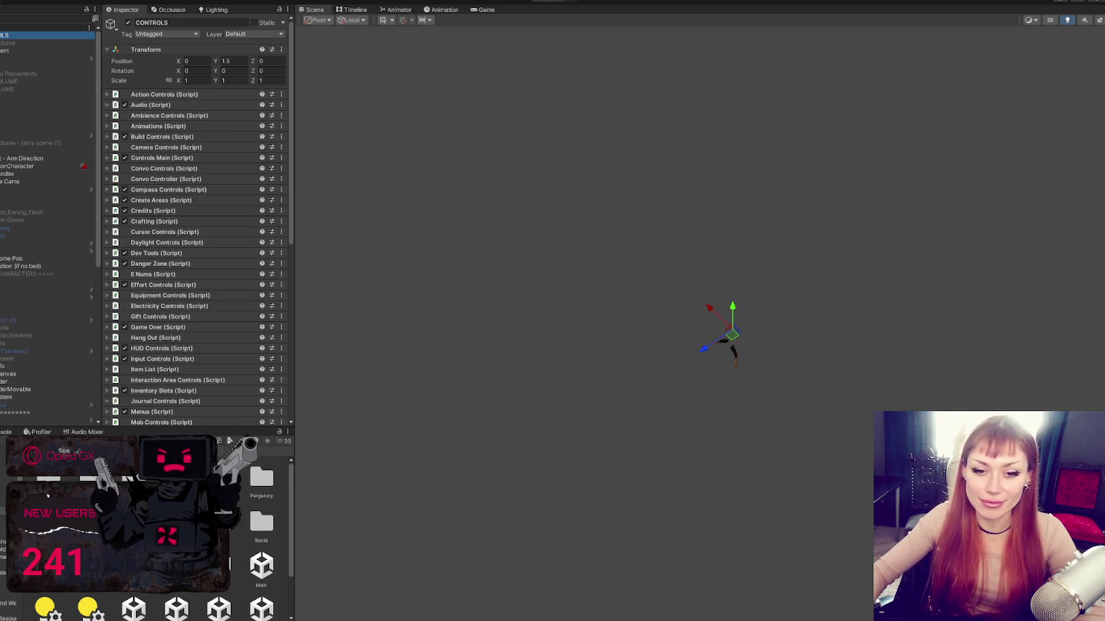
scroll(215, 197, "down", 5)
scroll(207, 202, "down", 5)
scroll(204, 201, "up", 5)
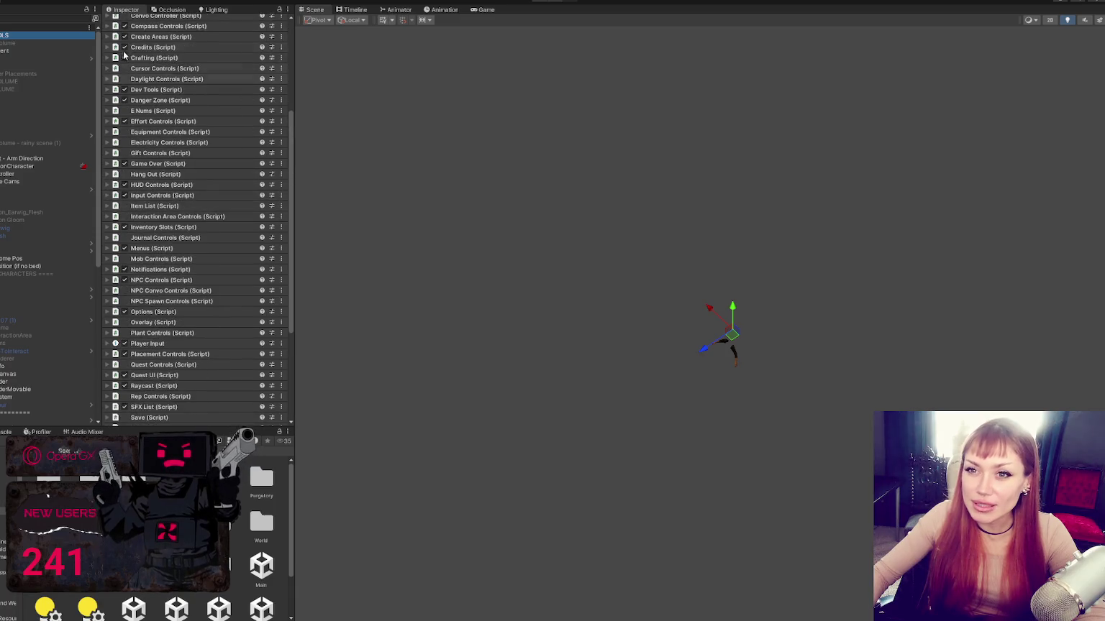
scroll(124, 54, "up", 4)
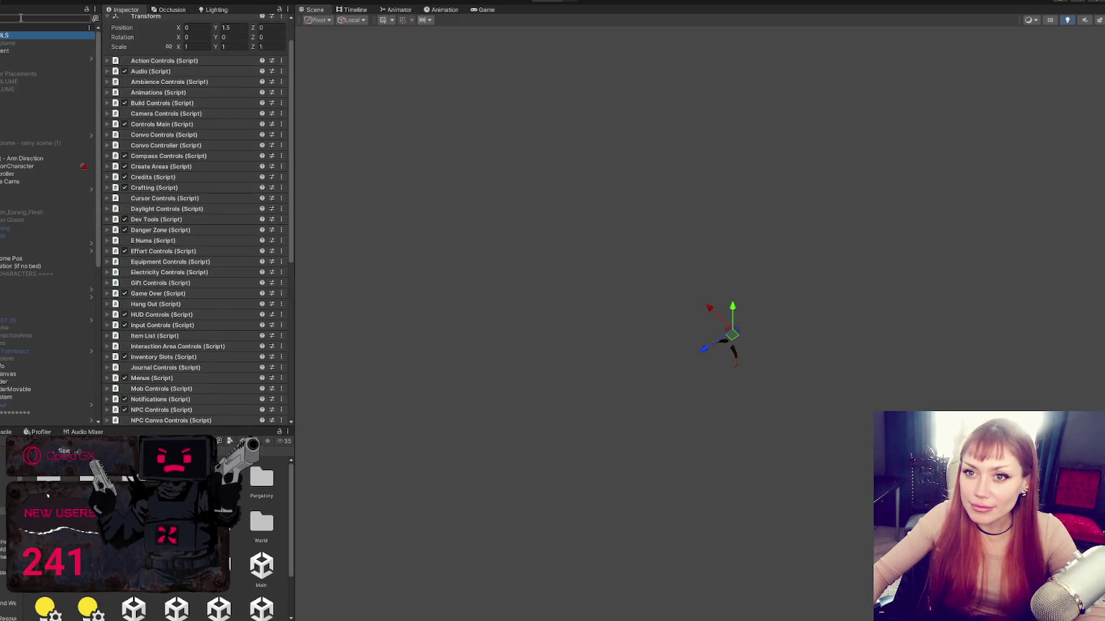
scroll(187, 230, "down", 4)
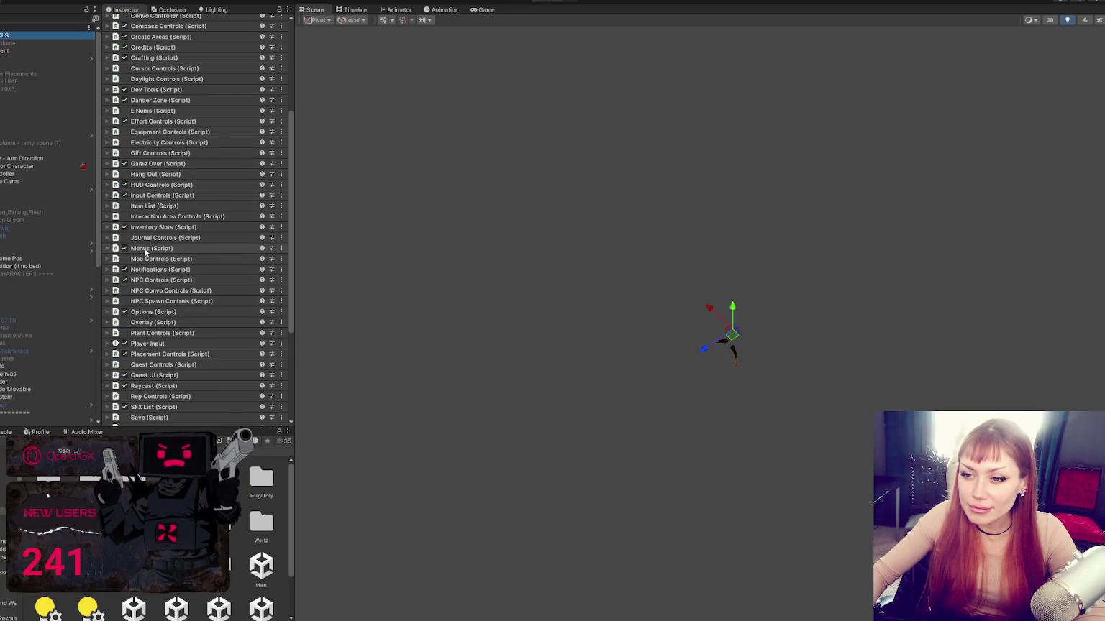
left_click(186, 312)
scroll(187, 311, "down", 4)
left_click(223, 193)
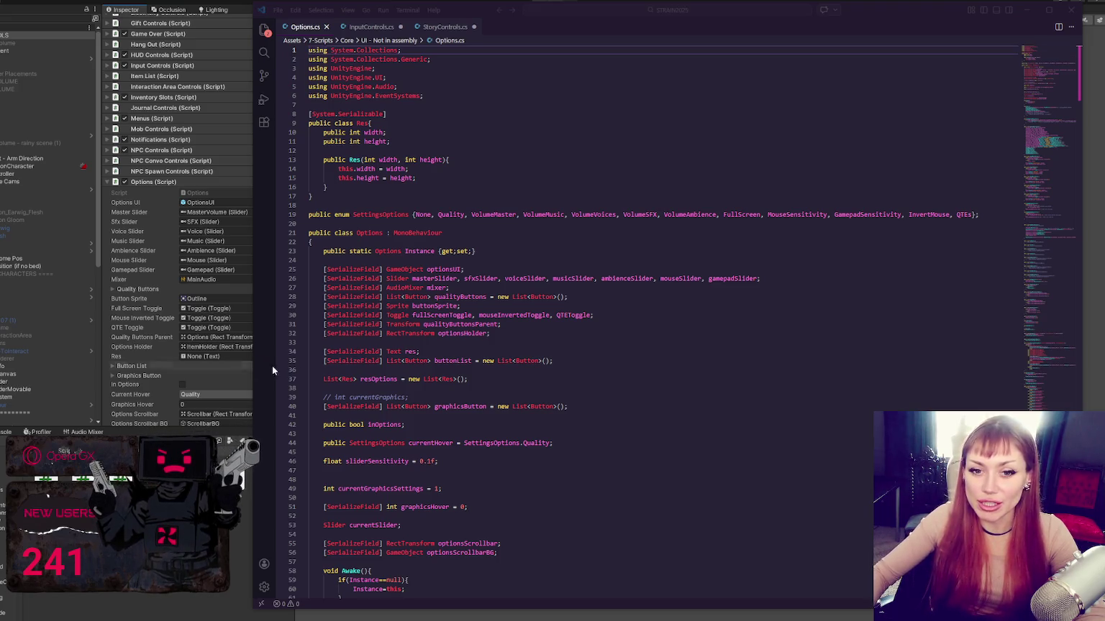
- Scroll through Options.cs to ChangeQuality and ToggleFullScreen, placing the cursor after ChangeQuality
left_click(581, 379)
scroll(582, 343, "down", 5)
scroll(582, 343, "down", 14)
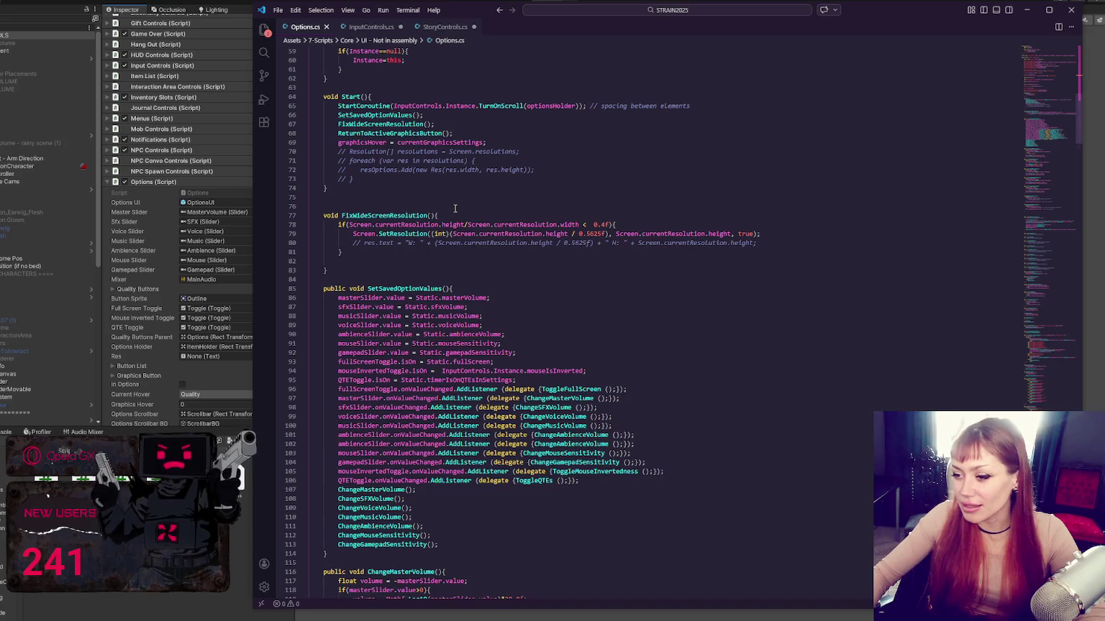
scroll(553, 270, "down", 20)
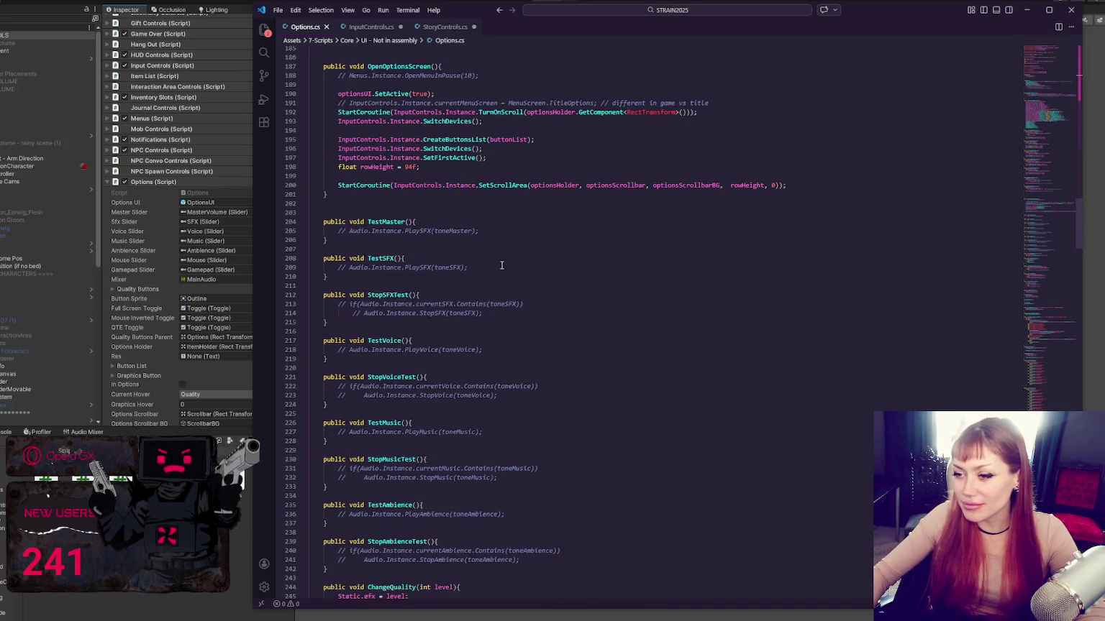
scroll(521, 262, "down", 20)
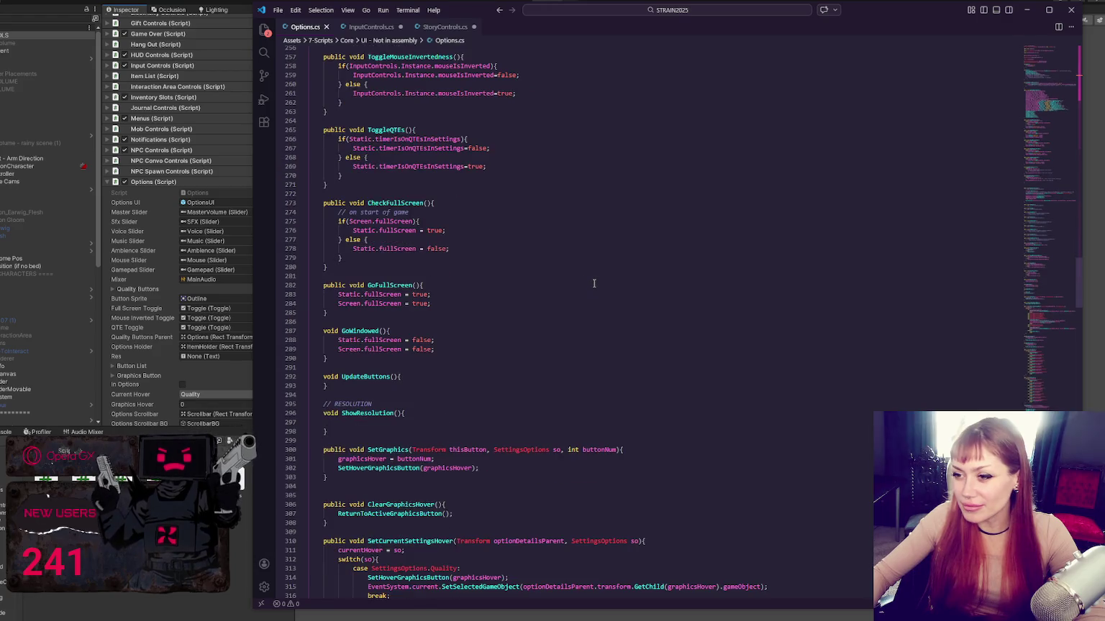
scroll(597, 284, "up", 12)
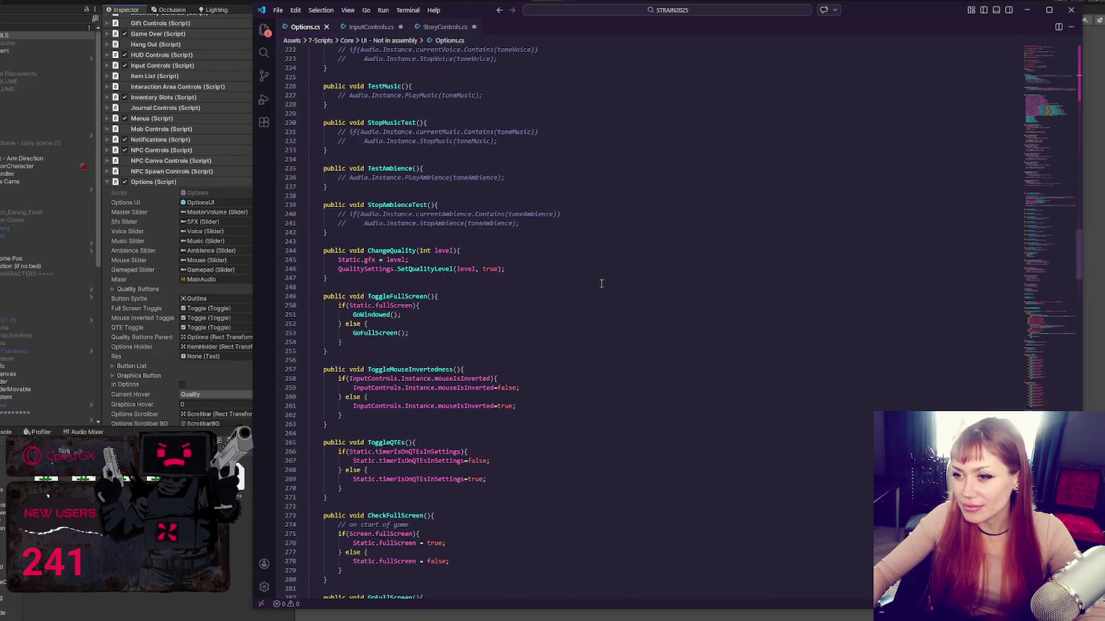
left_click(470, 275)
- Add a new method stub 'public void Do(){' below ChangeQuality in Options.cs
key("Return")
key("Return")
type("public void D")
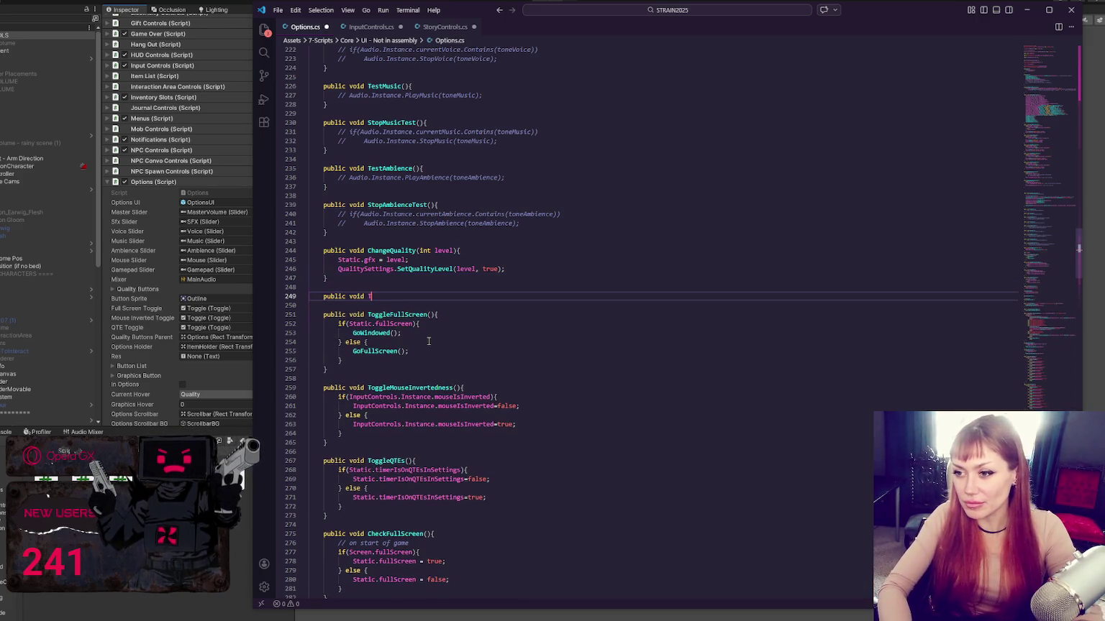
type("o")
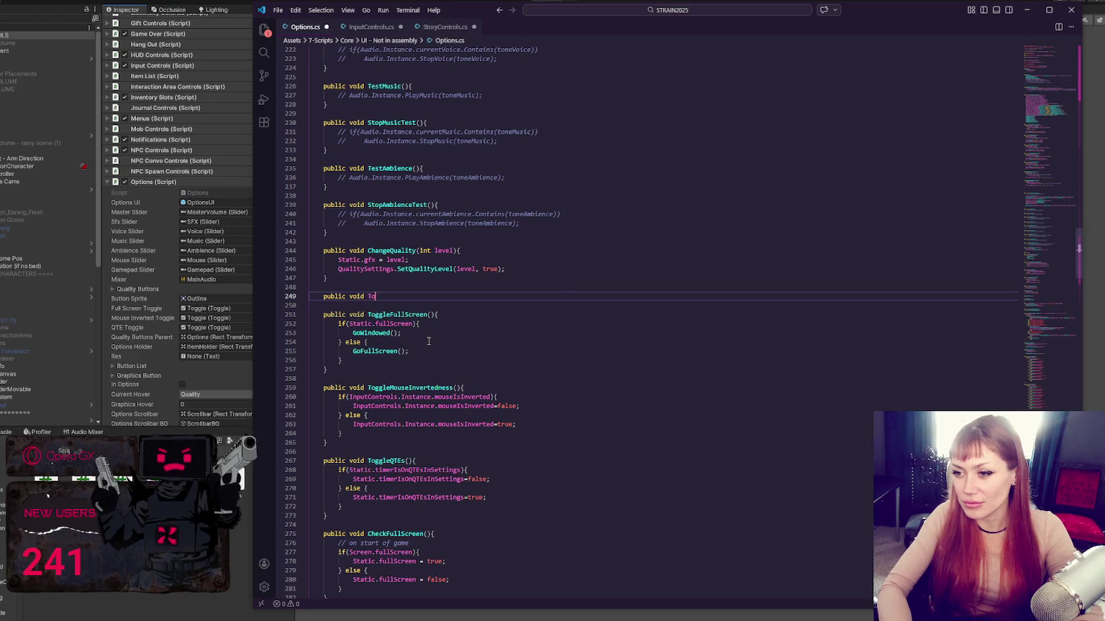
type("(){")
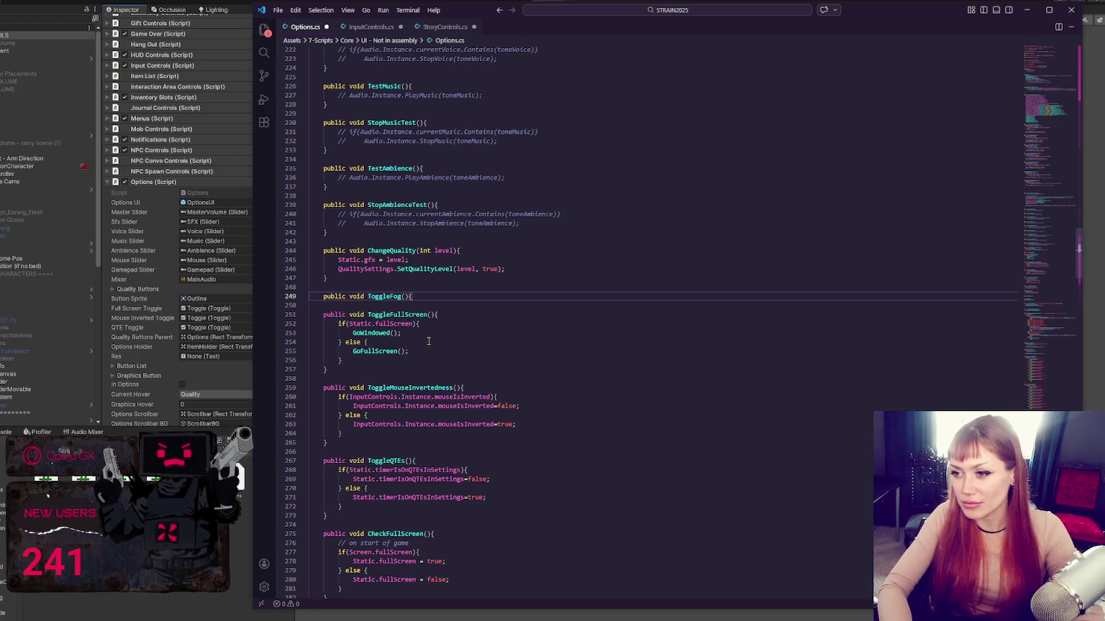
key("Return")
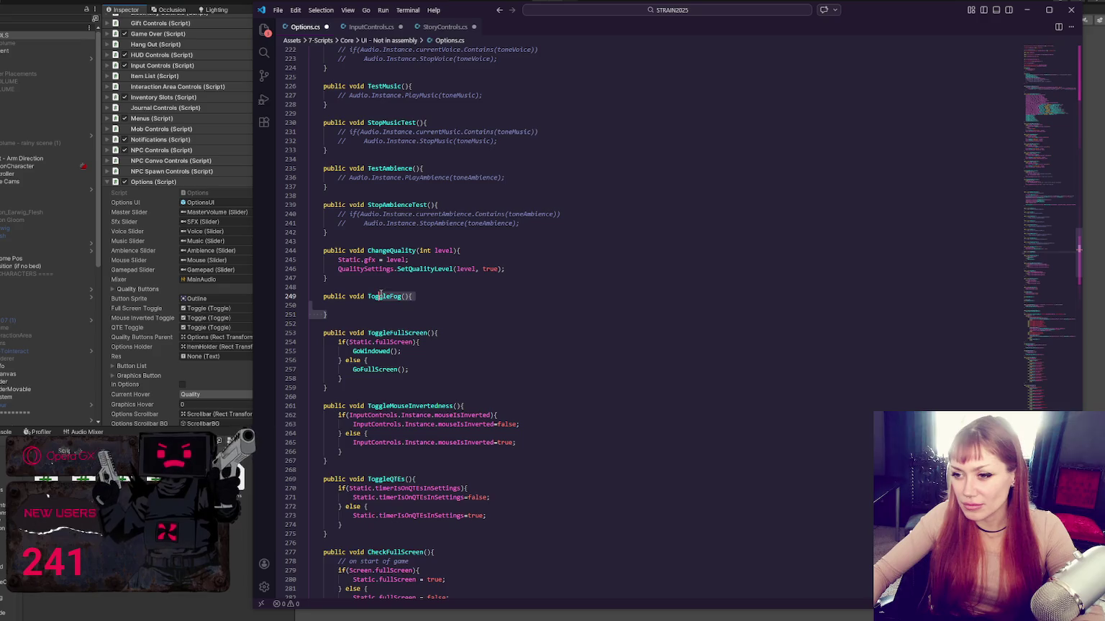
left_click(440, 306)
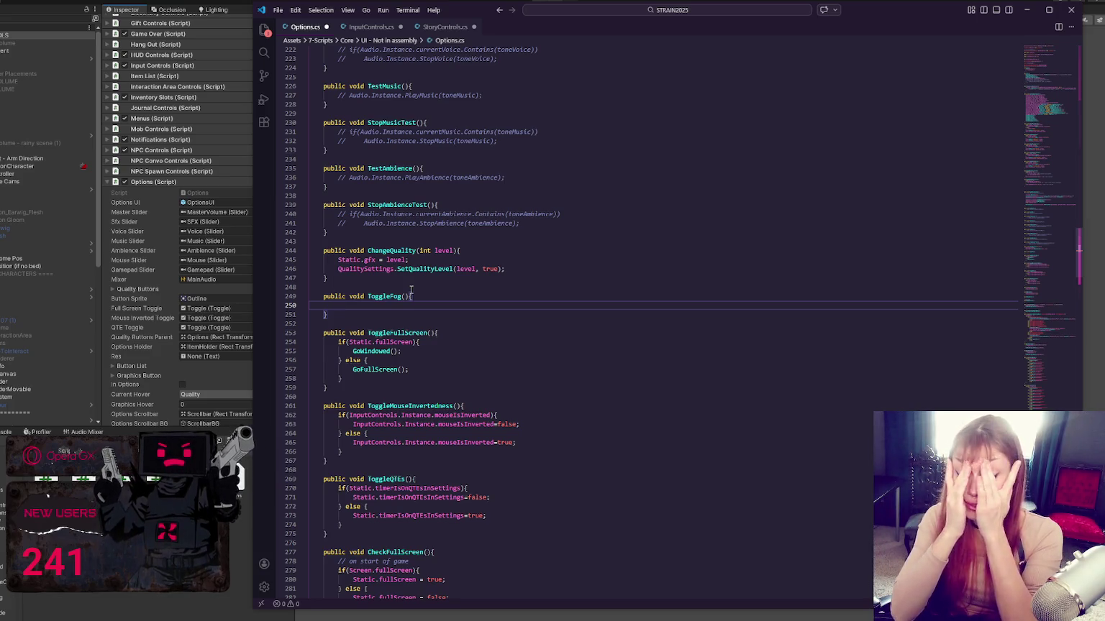
- Delete the empty method so ToggleFullScreen directly follows ChangeQuality
left_click_drag(411, 290, 400, 317)
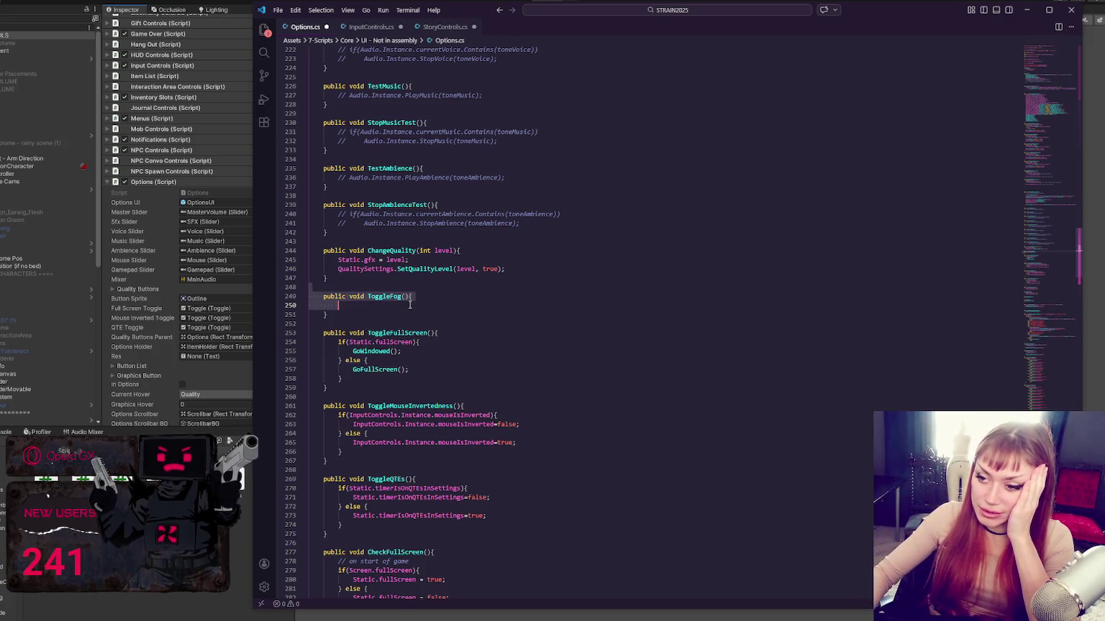
key("BackSpace")
key("BackSpace")
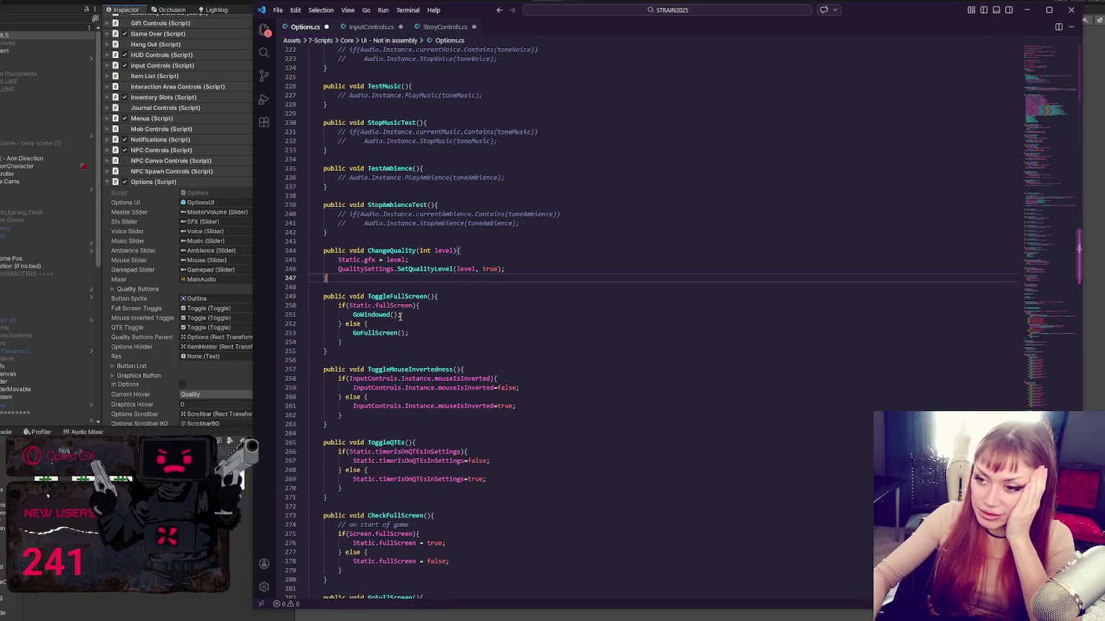
left_click(501, 306)
scroll(501, 306, "up", 1)
key("alt+Tab")
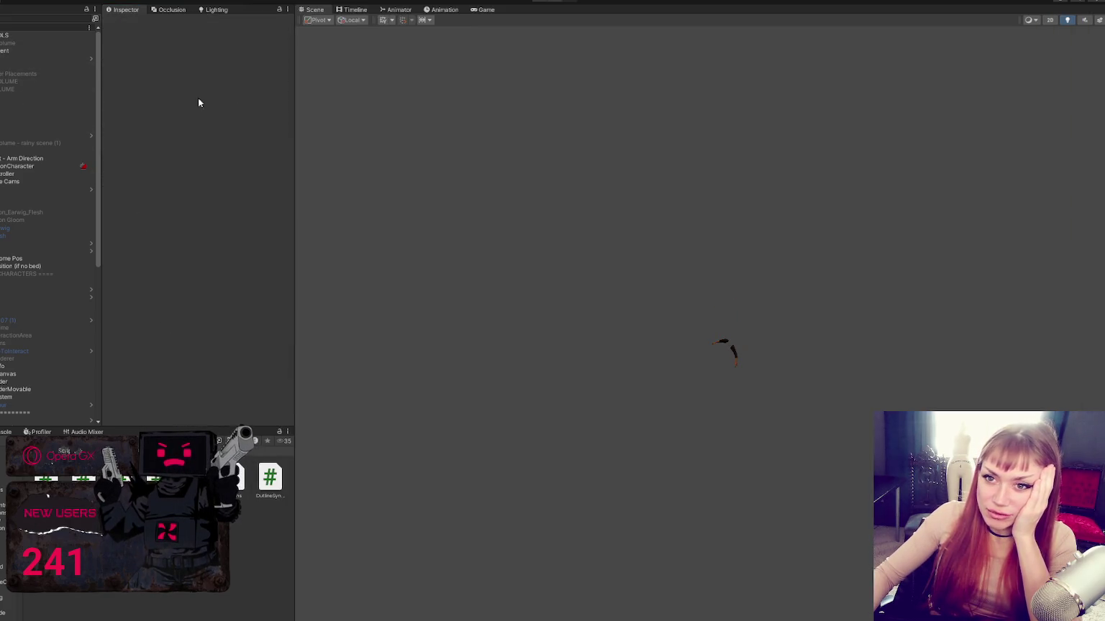
- Widen the Inspector panel and open the scenes folder in the Project panel
left_click_drag(294, 113, 352, 116)
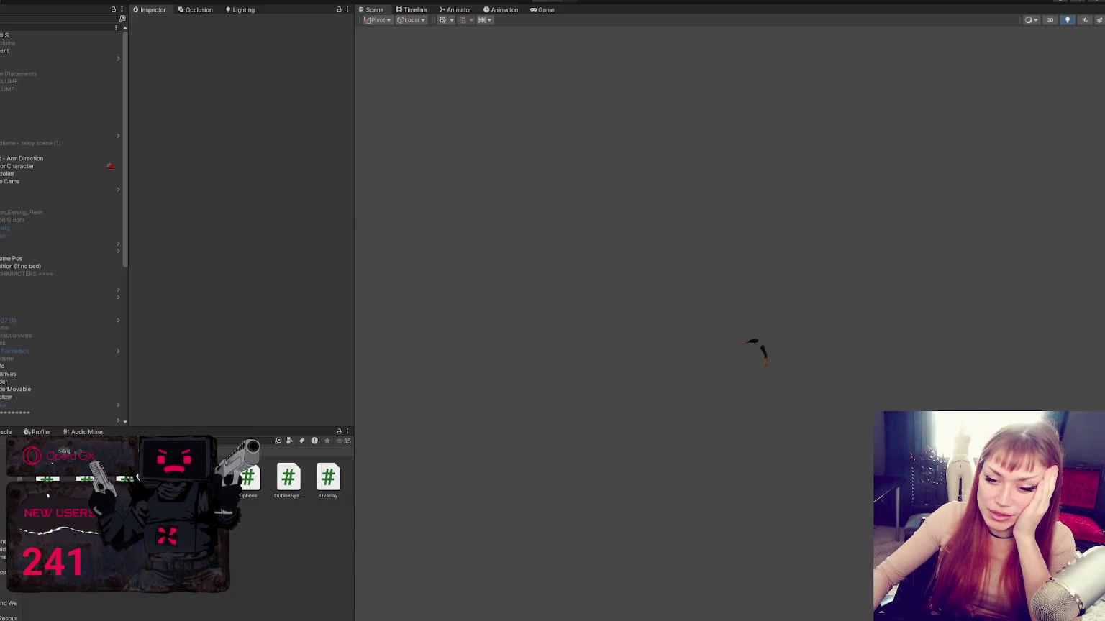
left_click(3, 511)
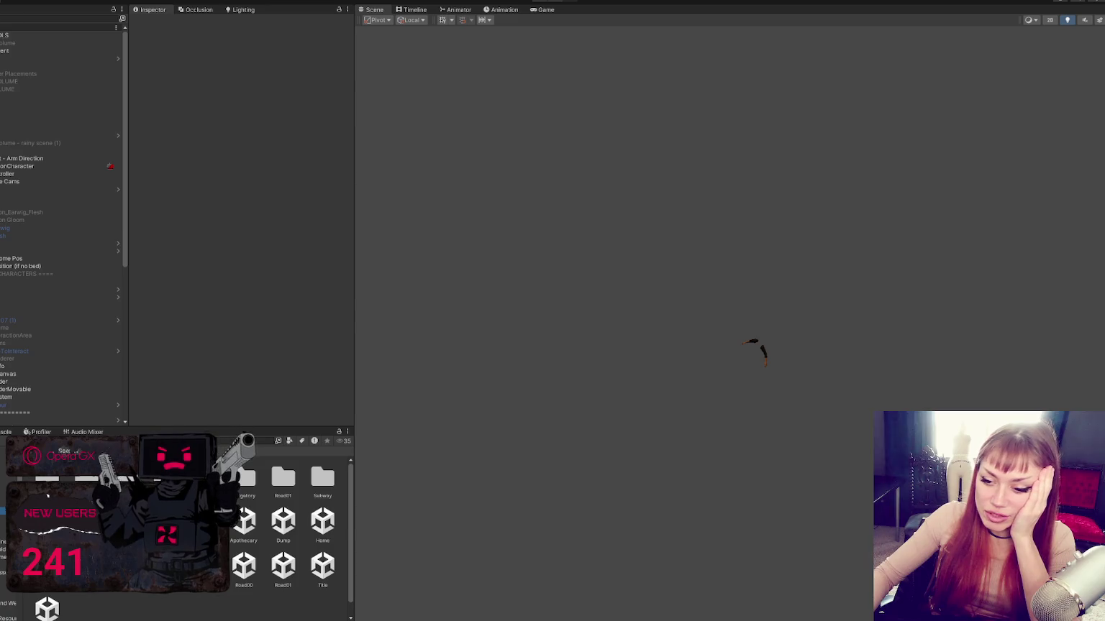
key("alt+Tab")
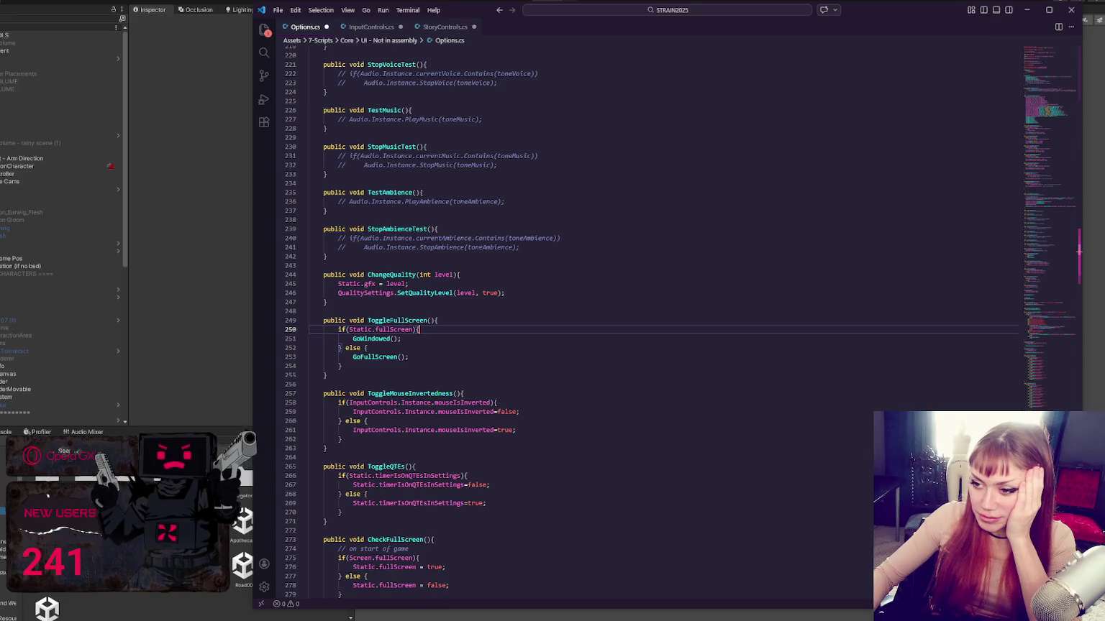
- Scroll once more through Options.cs, then return to the Unity editor
scroll(358, 462, "down", 5)
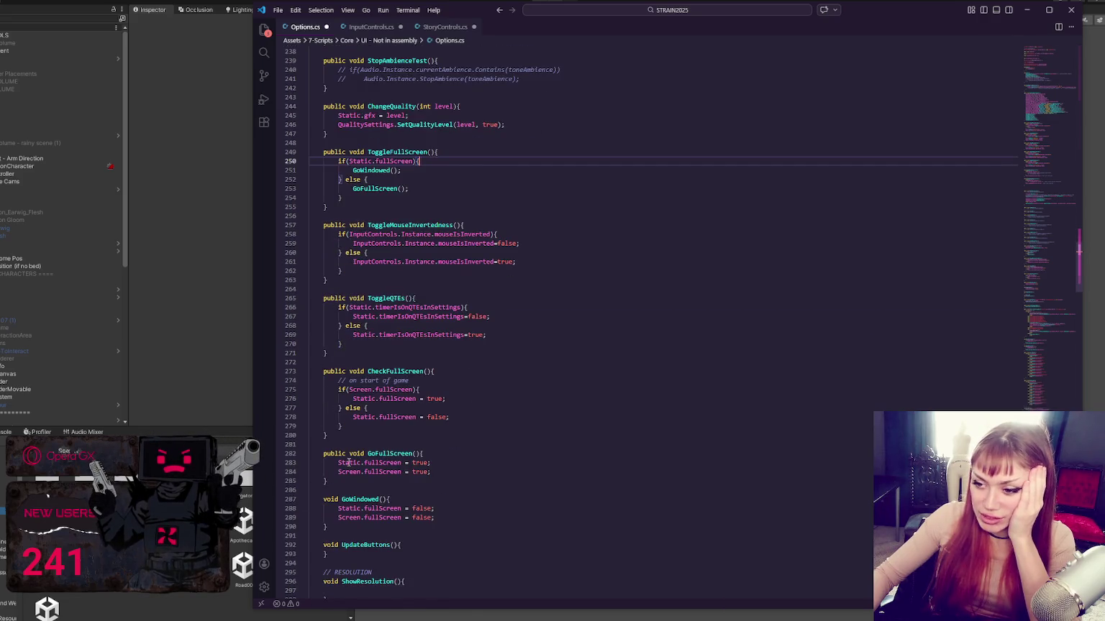
scroll(461, 442, "up", 15)
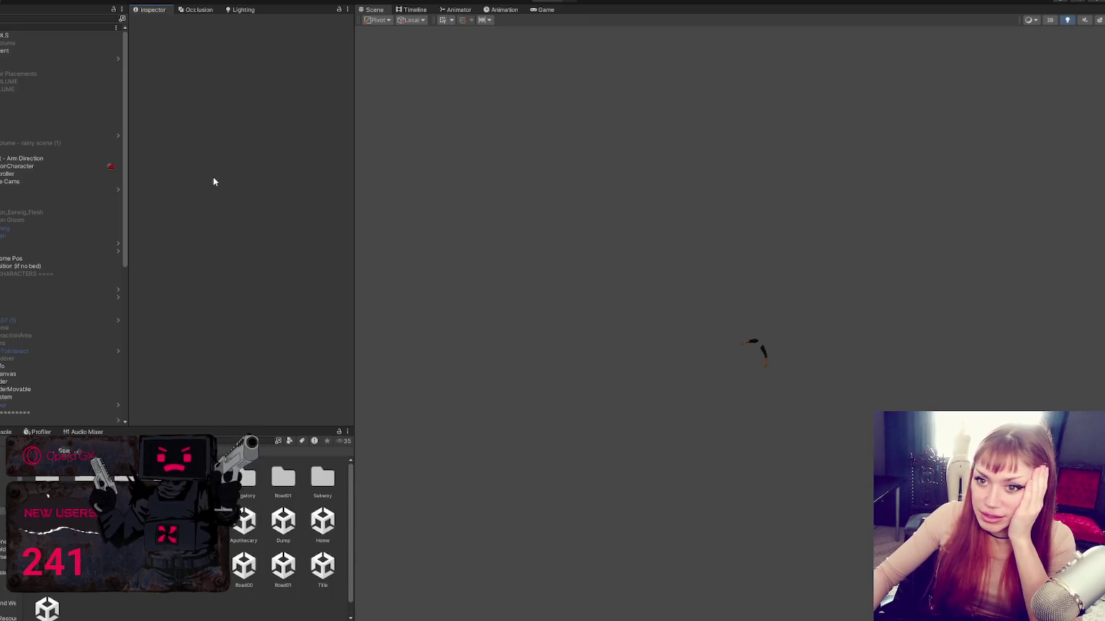
left_click(213, 179)
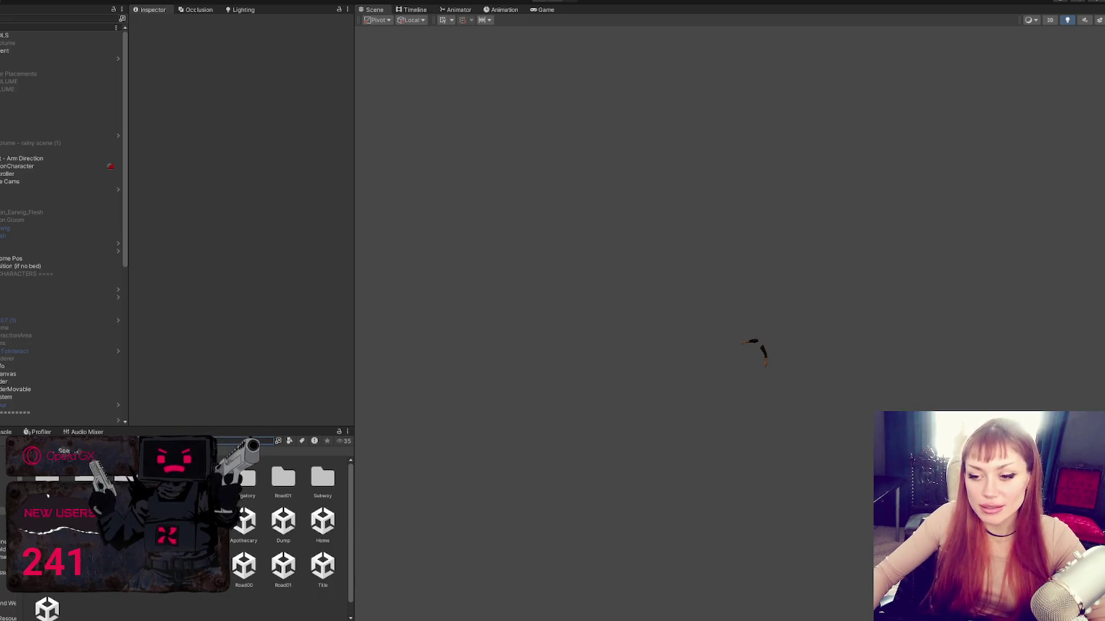
- Search the Project for 'story' and open StoryControls.cs in VS Code
type("story")
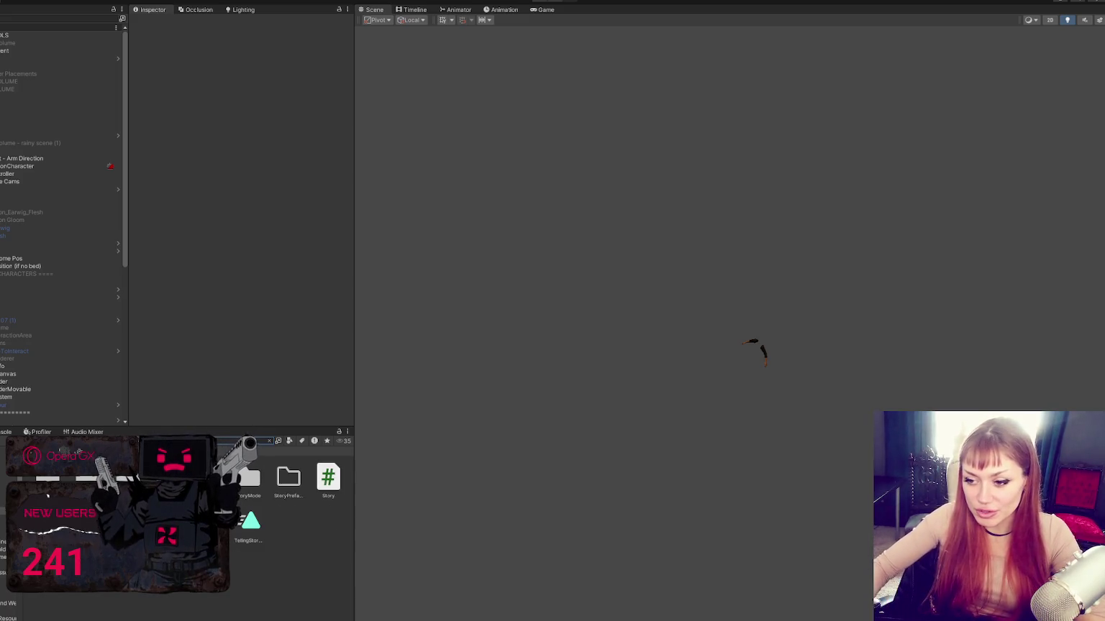
left_click(328, 479)
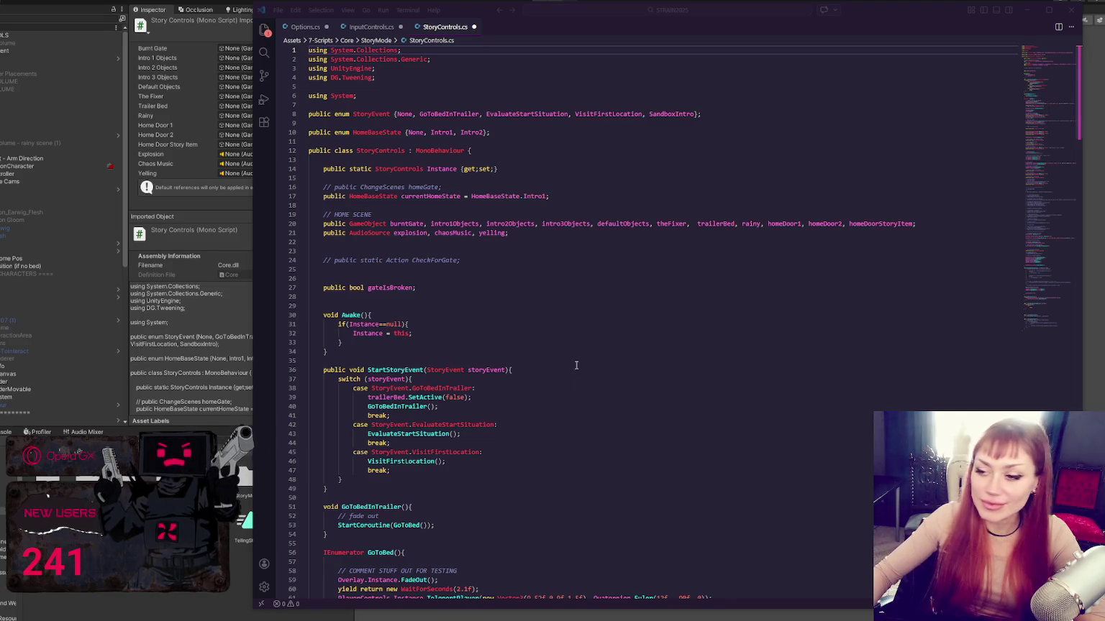
- Scroll StoryControls.cs past the StoryEvent enum to the end, then return to Unity
scroll(558, 336, "down", 5)
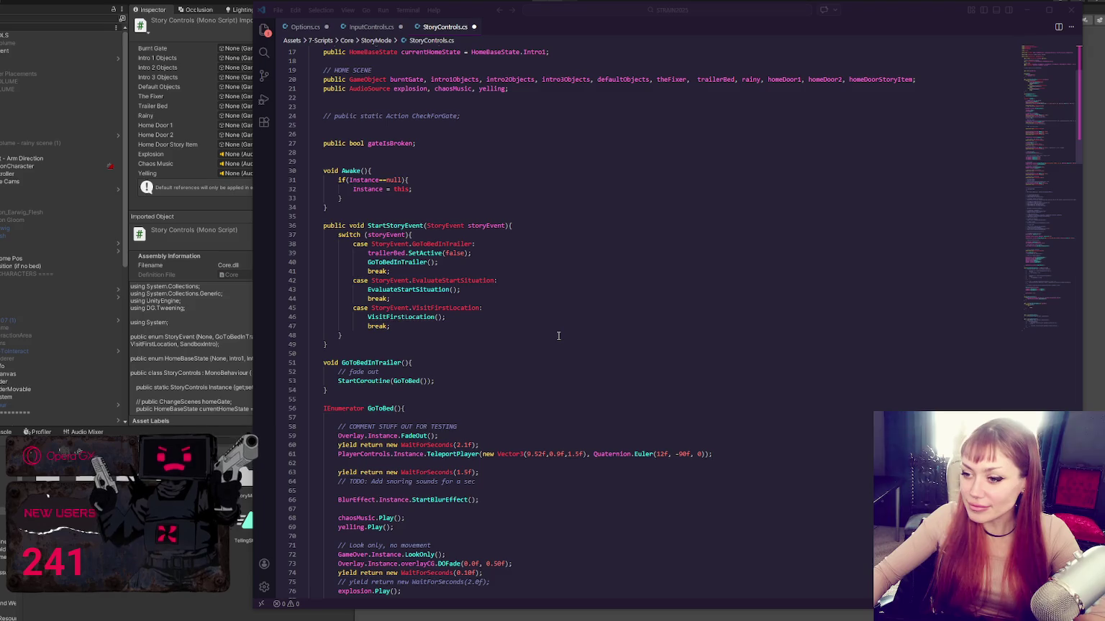
scroll(558, 336, "down", 20)
scroll(526, 396, "down", 9)
key("alt+Tab")
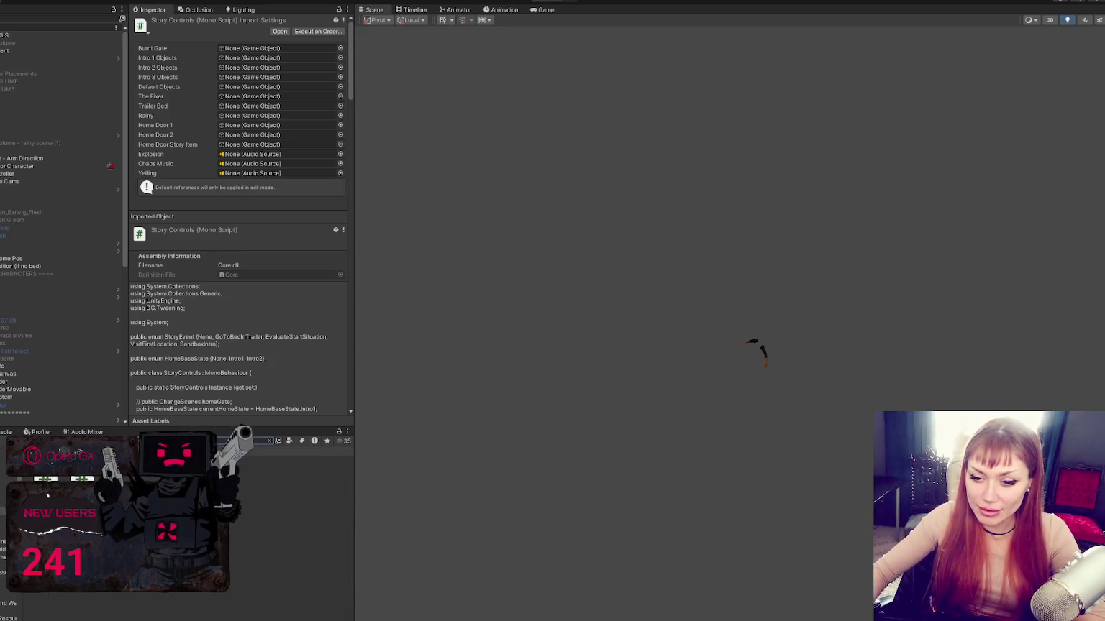
- Open QuestControls.cs in VS Code, skim its quest methods, then bring up the Crimson Desert PC specs image
double_click(310, 288)
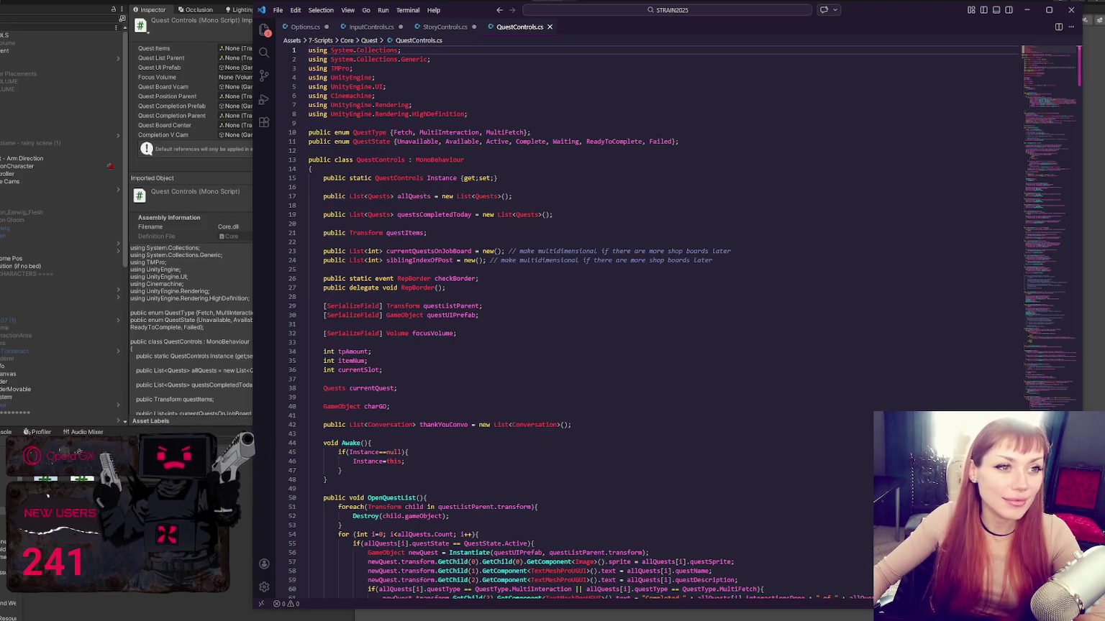
scroll(654, 323, "down", 10)
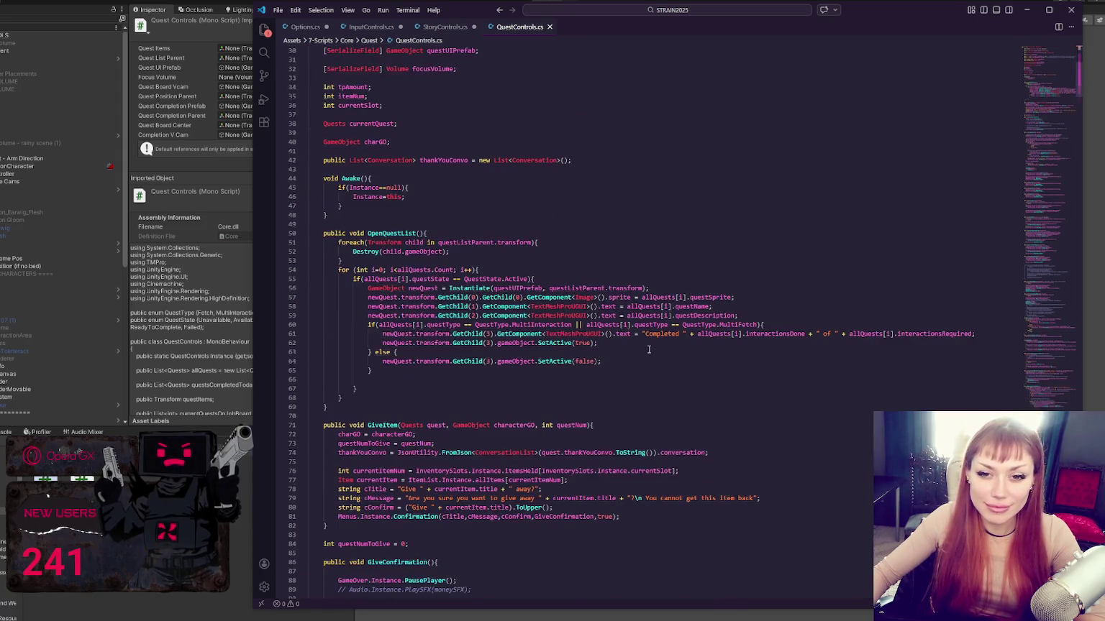
scroll(649, 350, "down", 5)
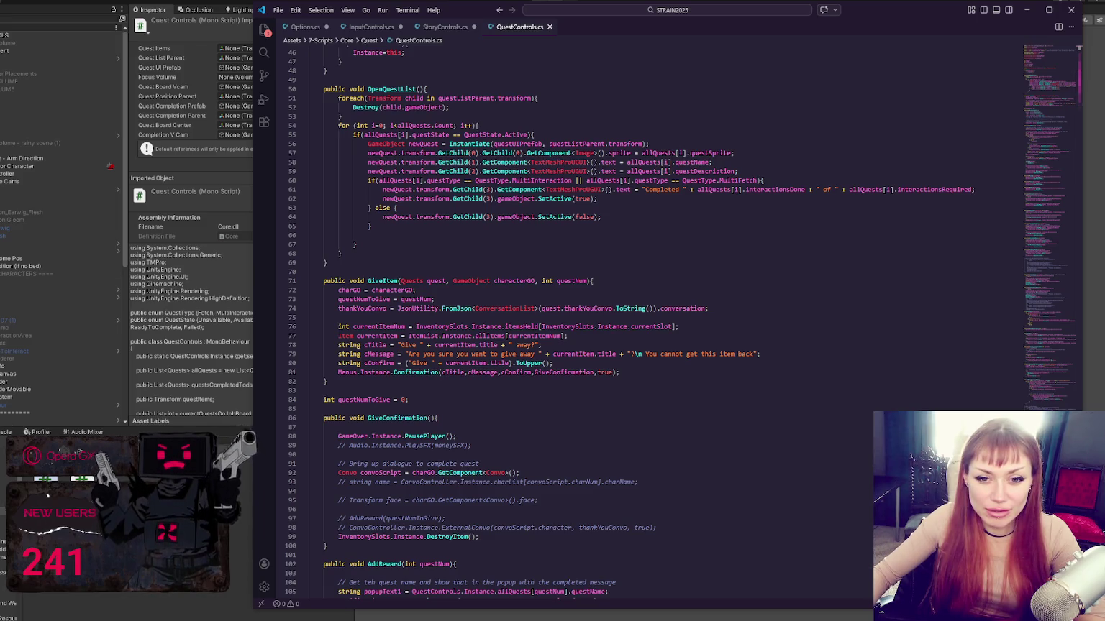
key("alt+Tab")
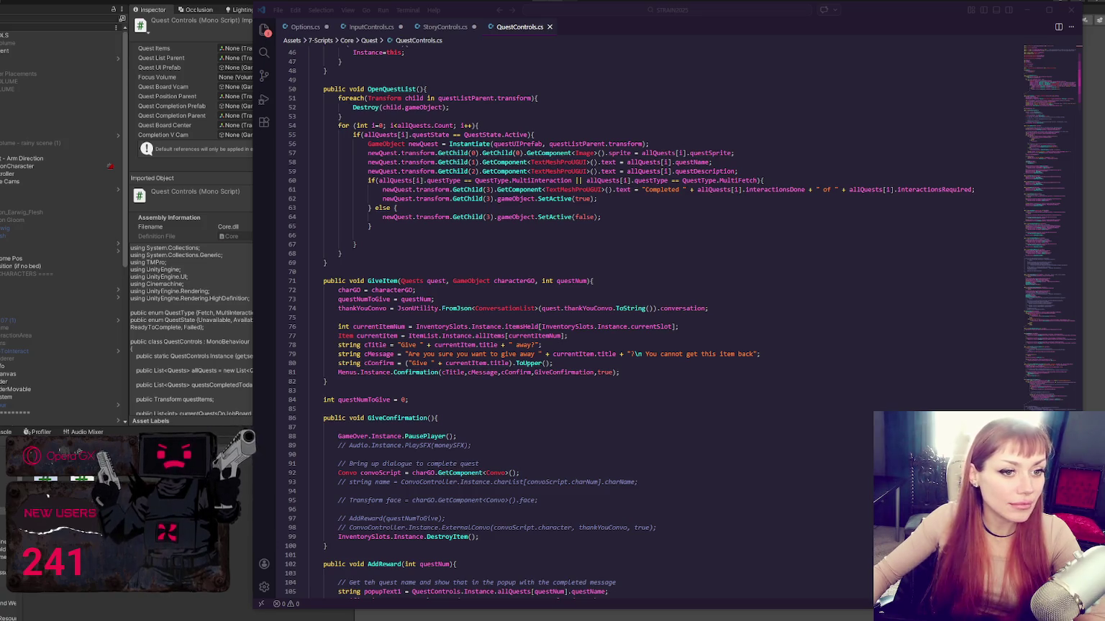
key("alt+Tab")
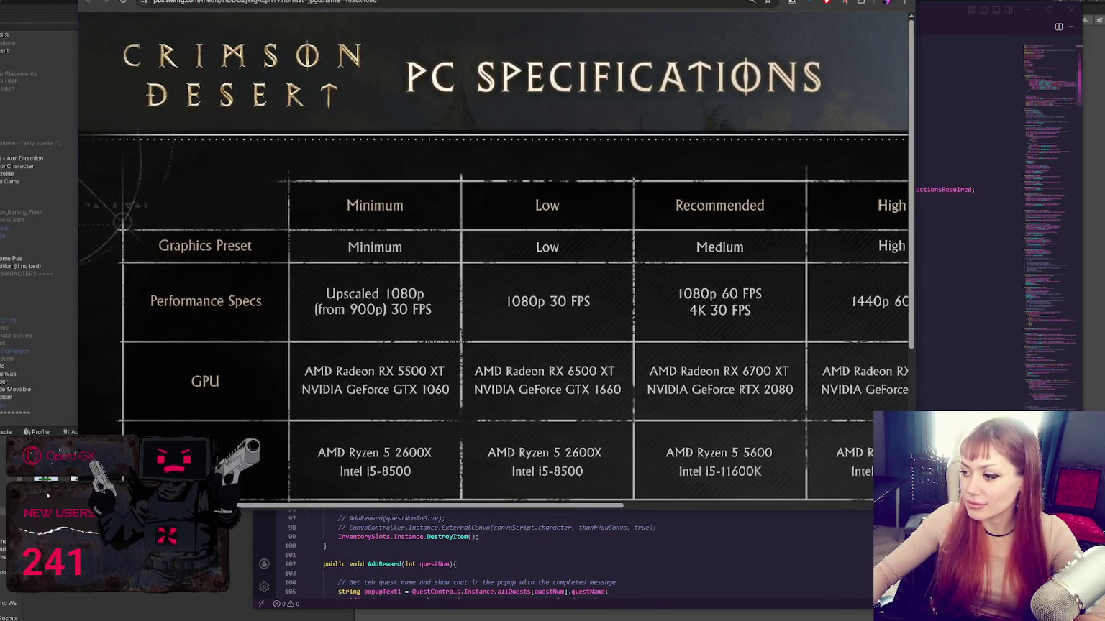
- Look over the Crimson Desert PC, console, Mac and ROG Xbox Ally specification images
scroll(868, 386, "down", 3)
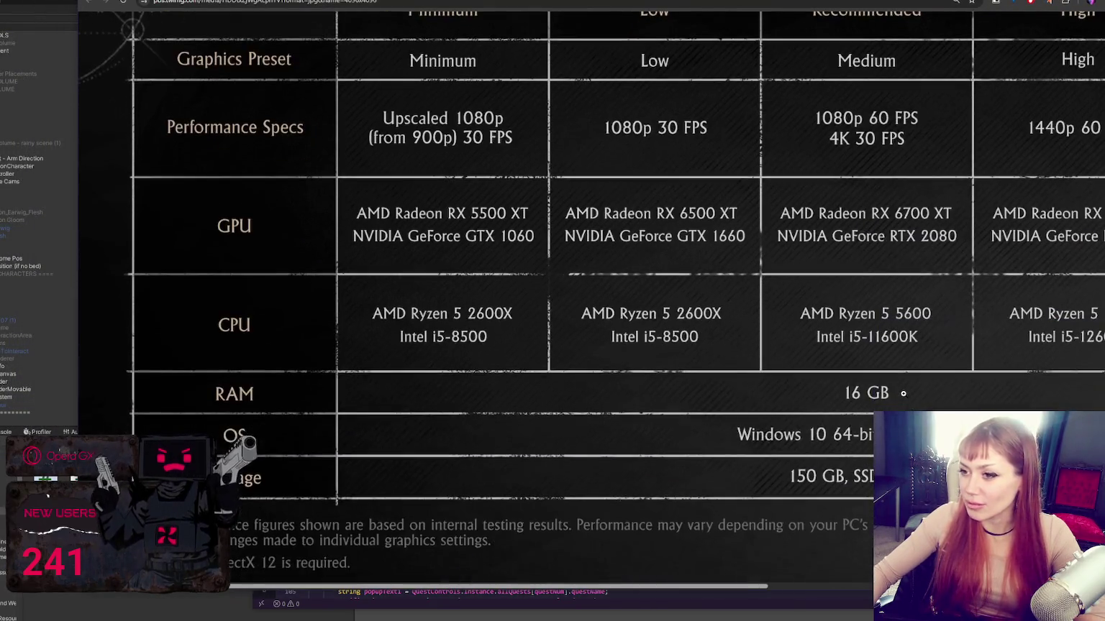
scroll(868, 386, "down", 3)
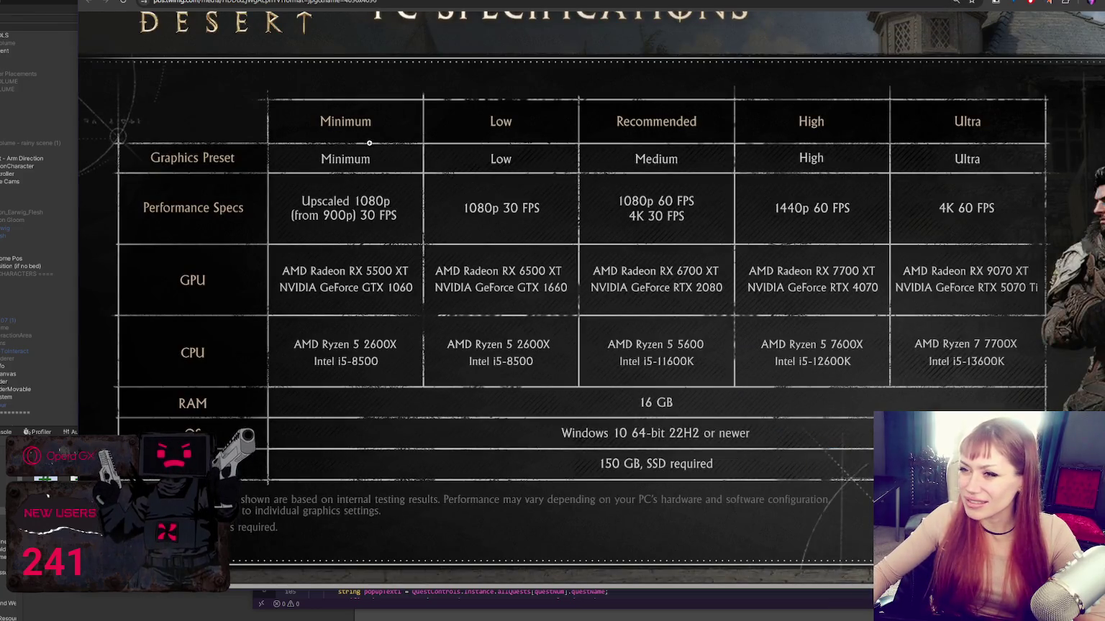
scroll(369, 143, "up", 1)
scroll(369, 158, "down", 1)
scroll(369, 163, "up", 1)
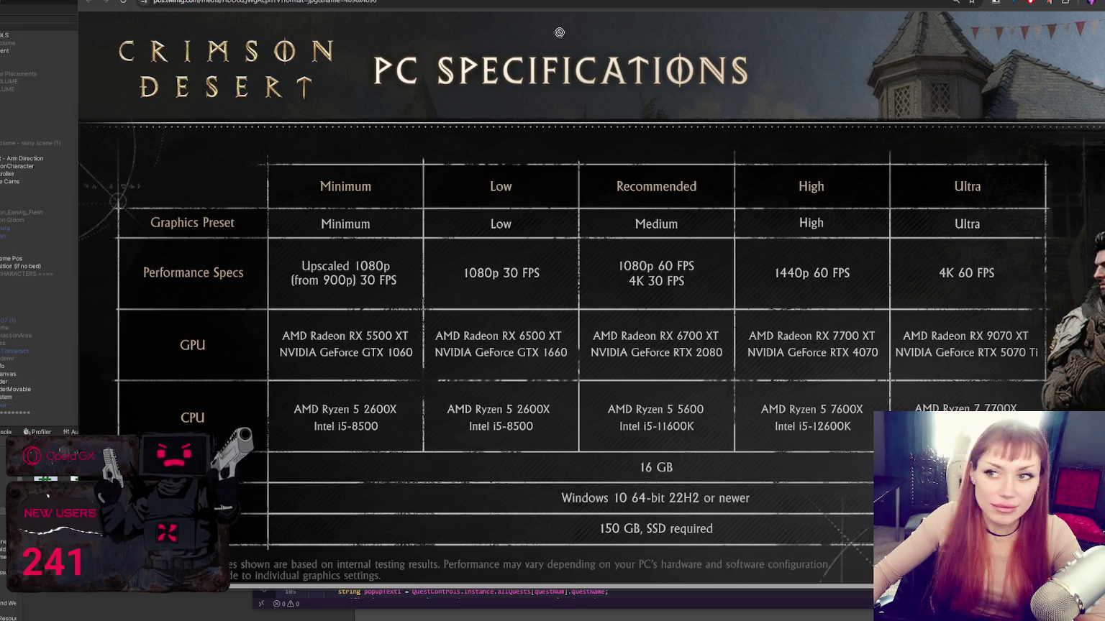
key("ctrl+Tab")
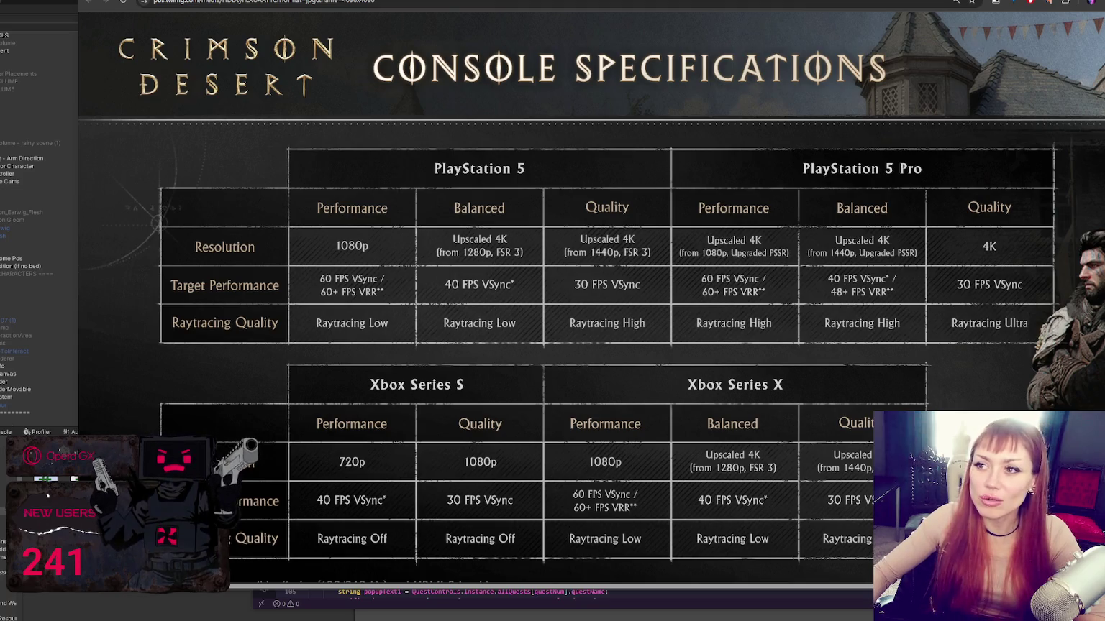
key("ctrl+Tab")
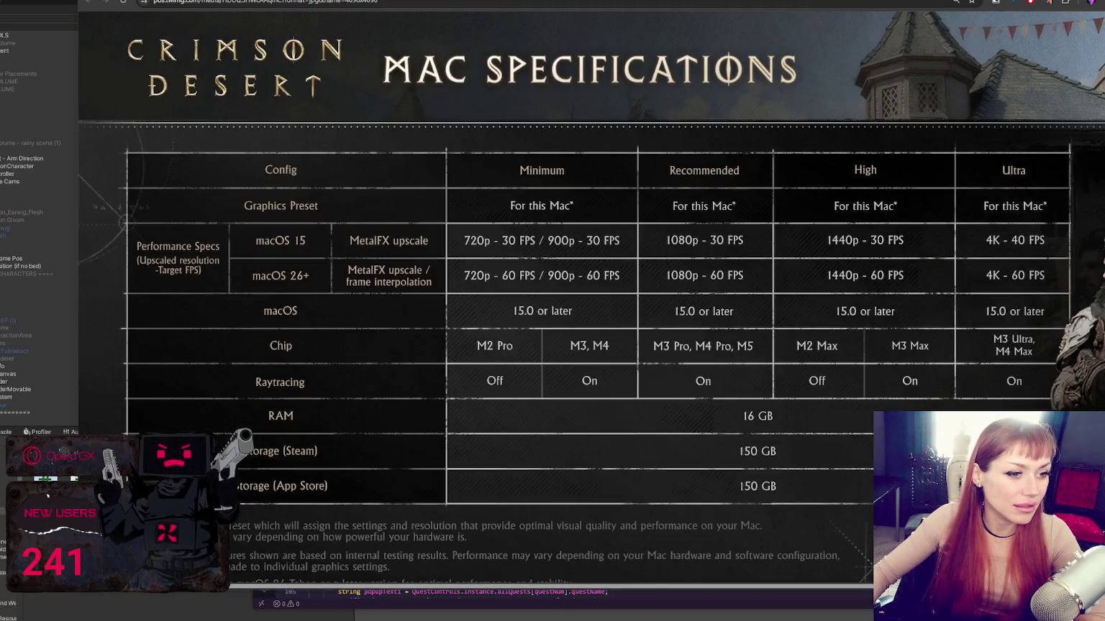
key("ctrl+Tab")
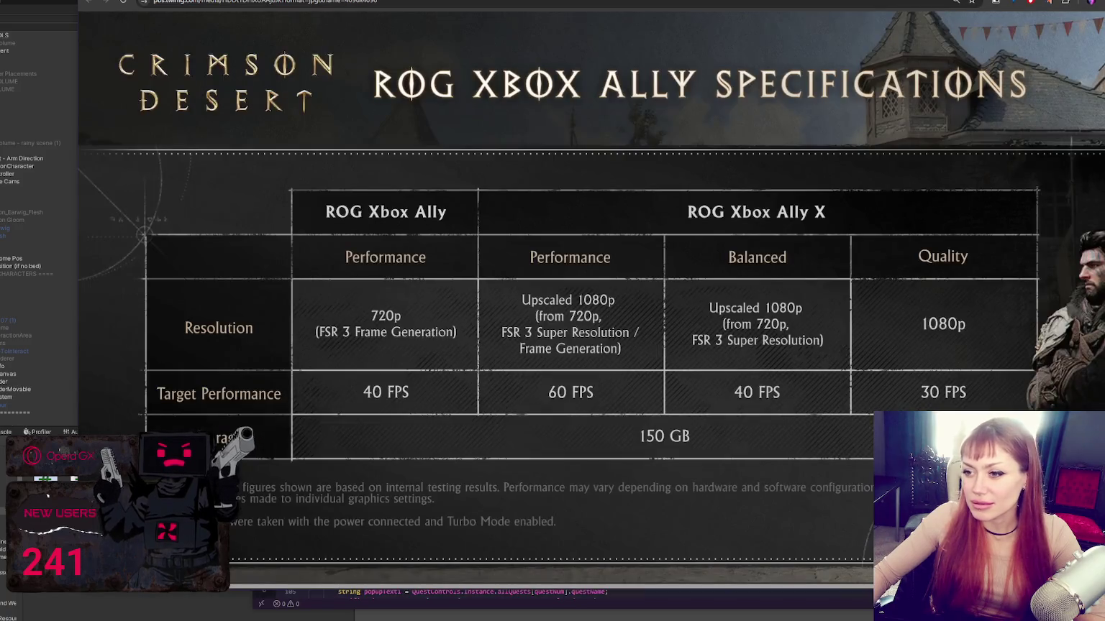
key("ctrl+Tab")
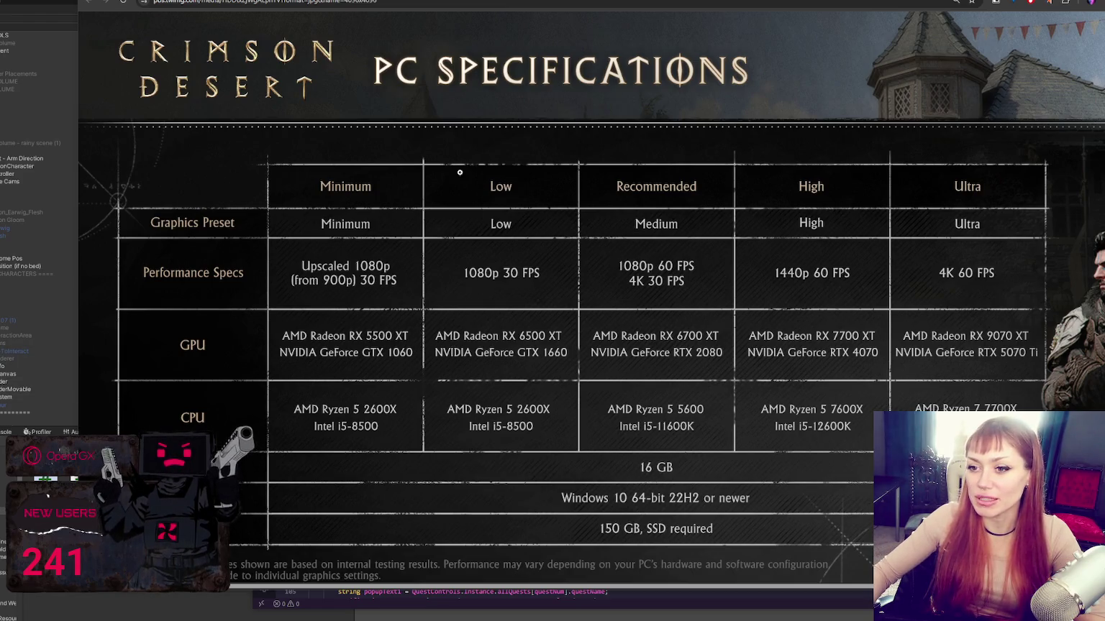
- Revisit the console specifications after a refresh, then return to QuestControls.cs in VS Code
key("ctrl+Tab")
key("ctrl+Tab")
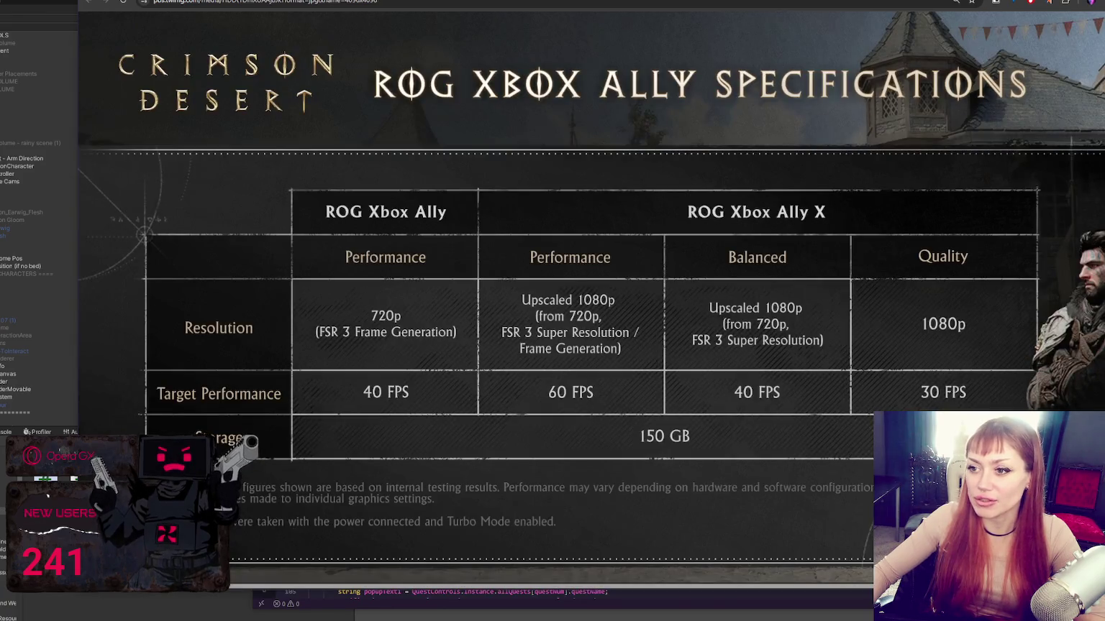
key("ctrl+Tab")
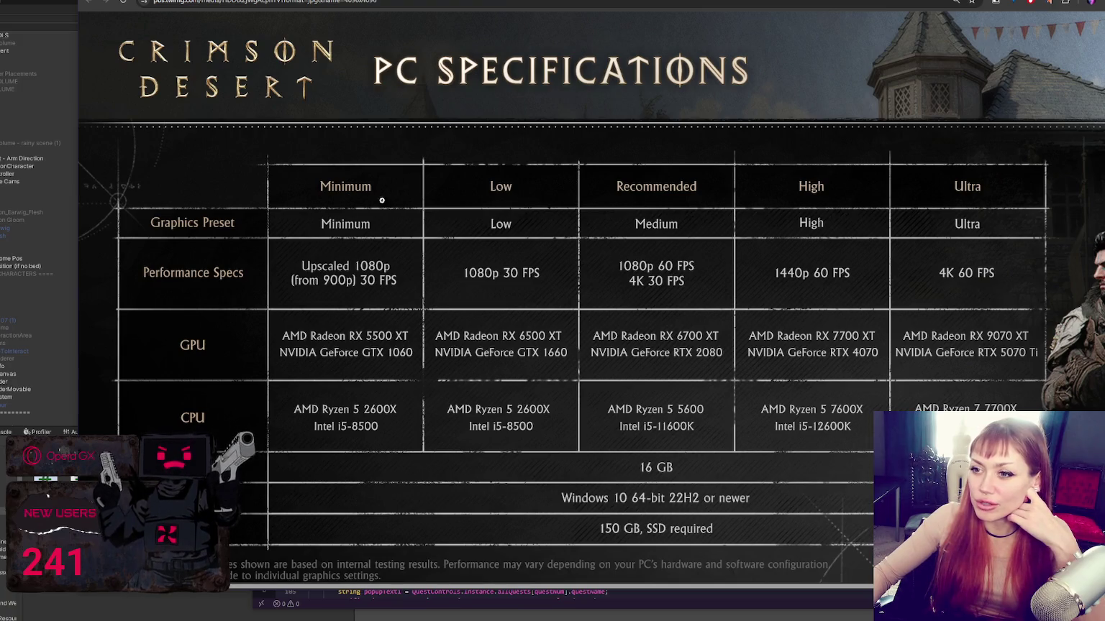
key("F5")
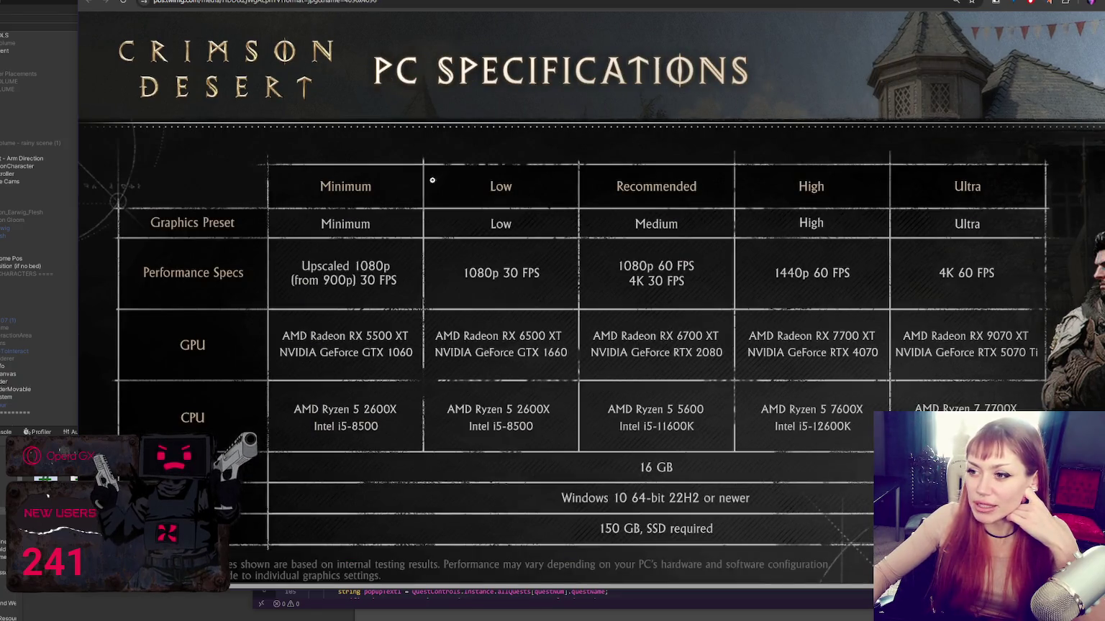
key("ctrl+Tab")
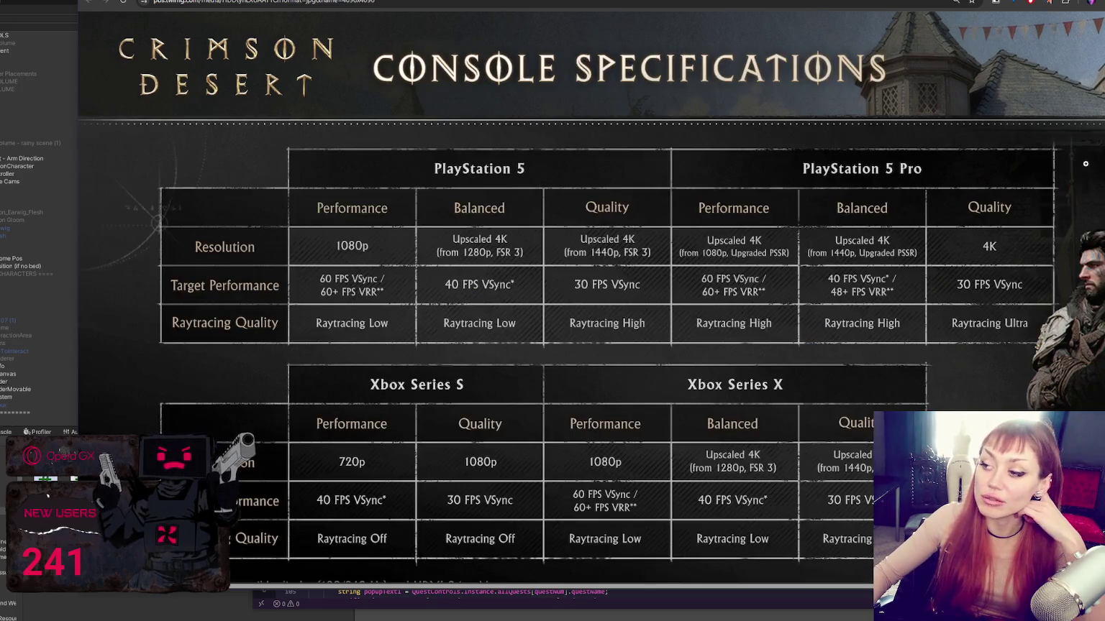
key("alt+Tab")
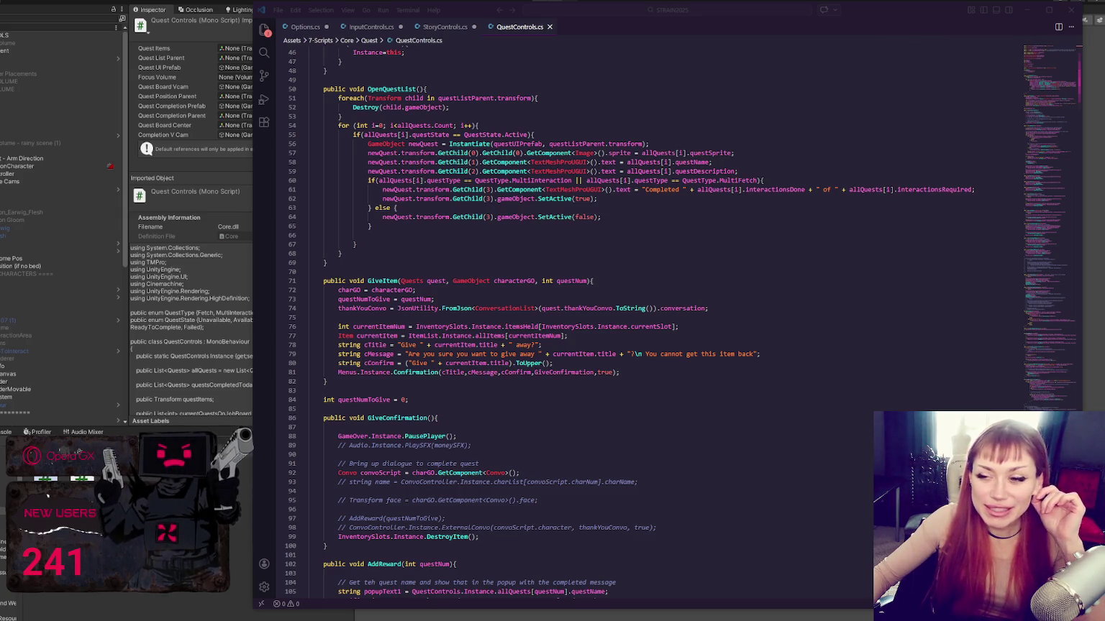
- Delete the empty line 66 inside the OpenQuestList method
left_click(456, 253)
left_click(454, 237)
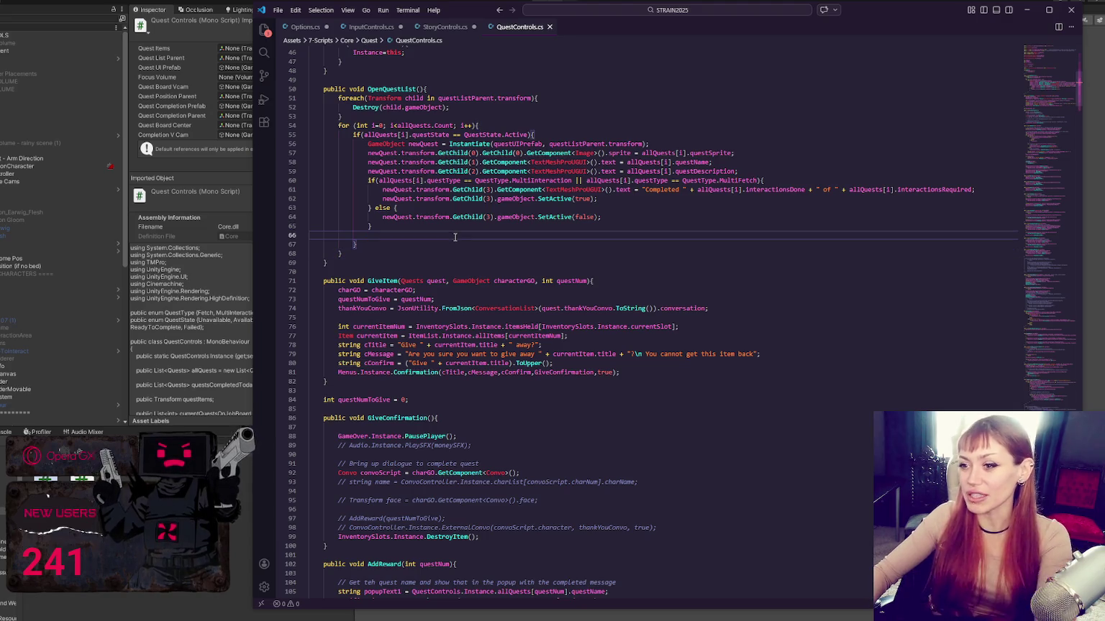
key("BackSpace")
left_click(586, 260)
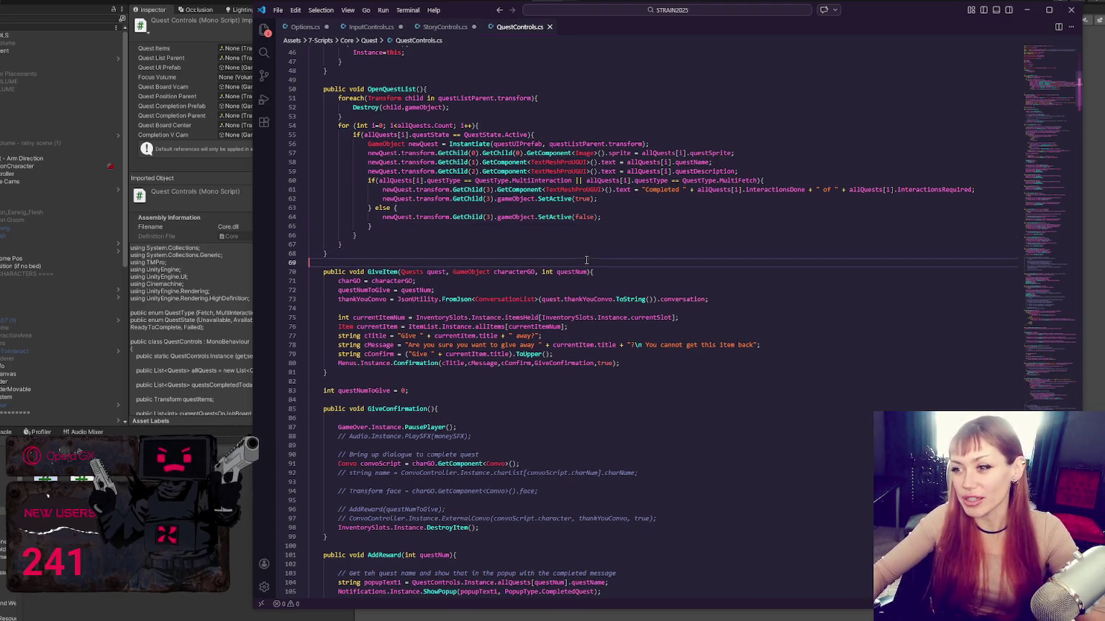
- Scroll back up through QuestControls.cs and switch to the Unity editor
scroll(586, 260, "down", 15)
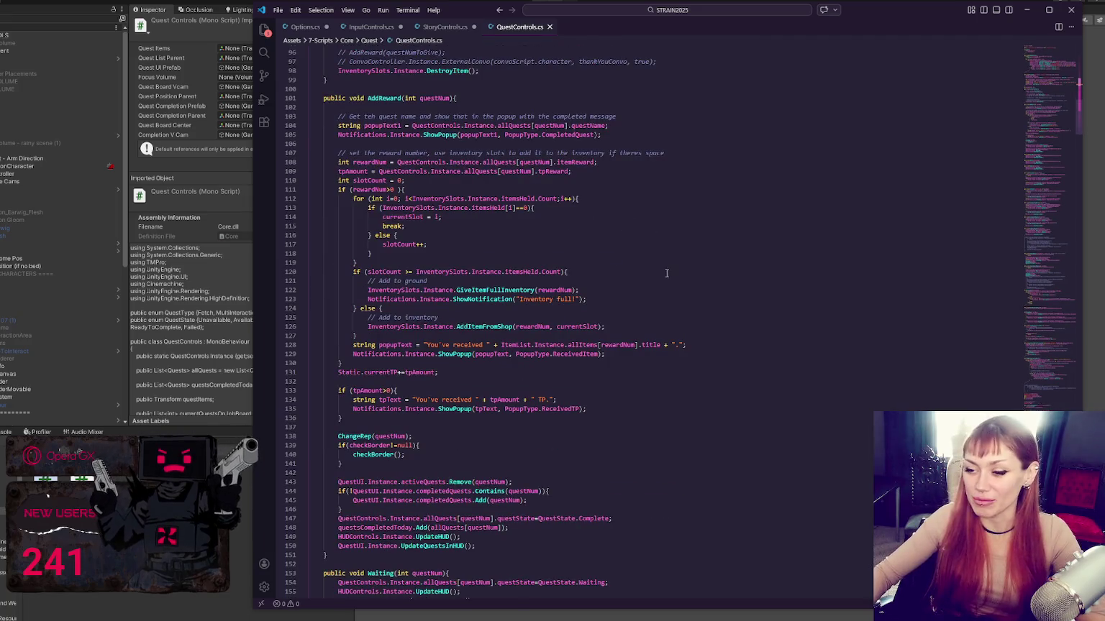
scroll(666, 273, "up", 10)
scroll(667, 273, "up", 20)
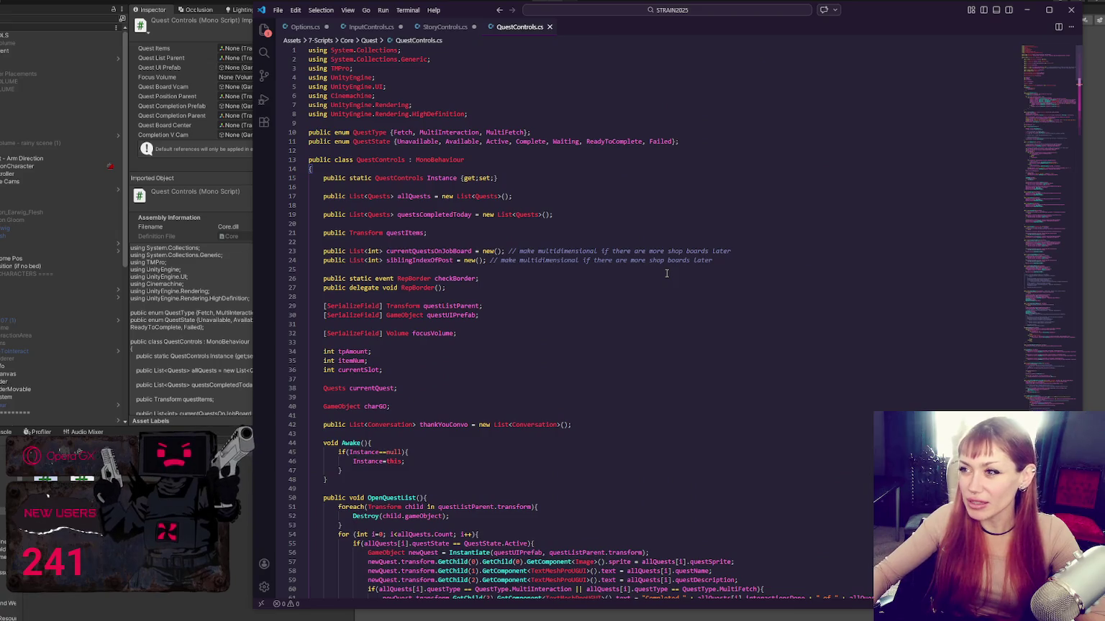
scroll(666, 273, "down", 20)
scroll(667, 273, "up", 10)
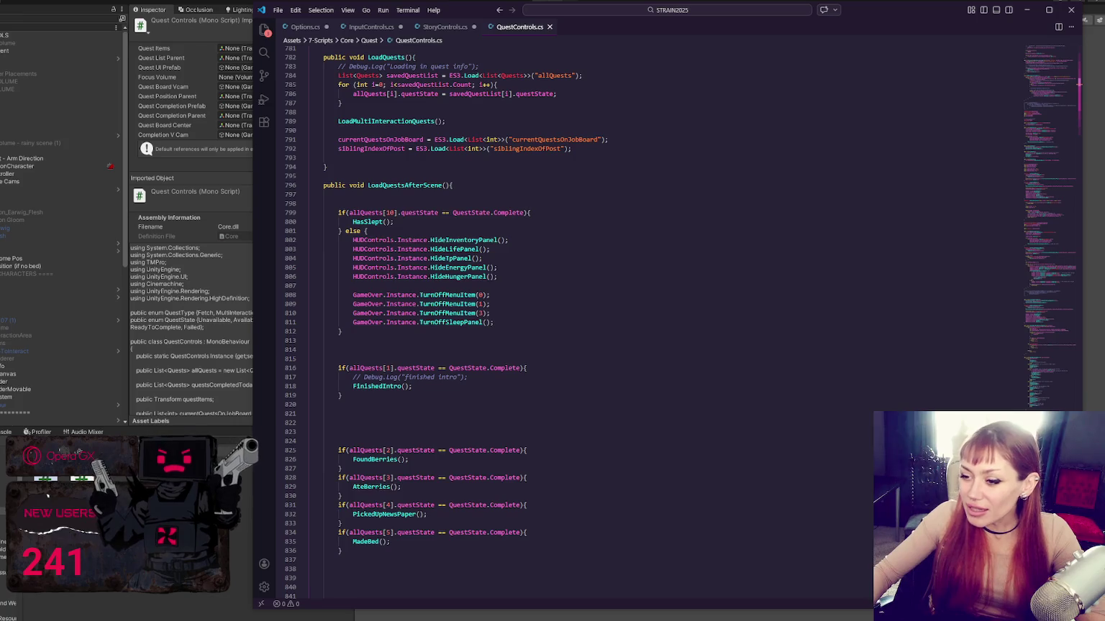
scroll(823, 372, "up", 20)
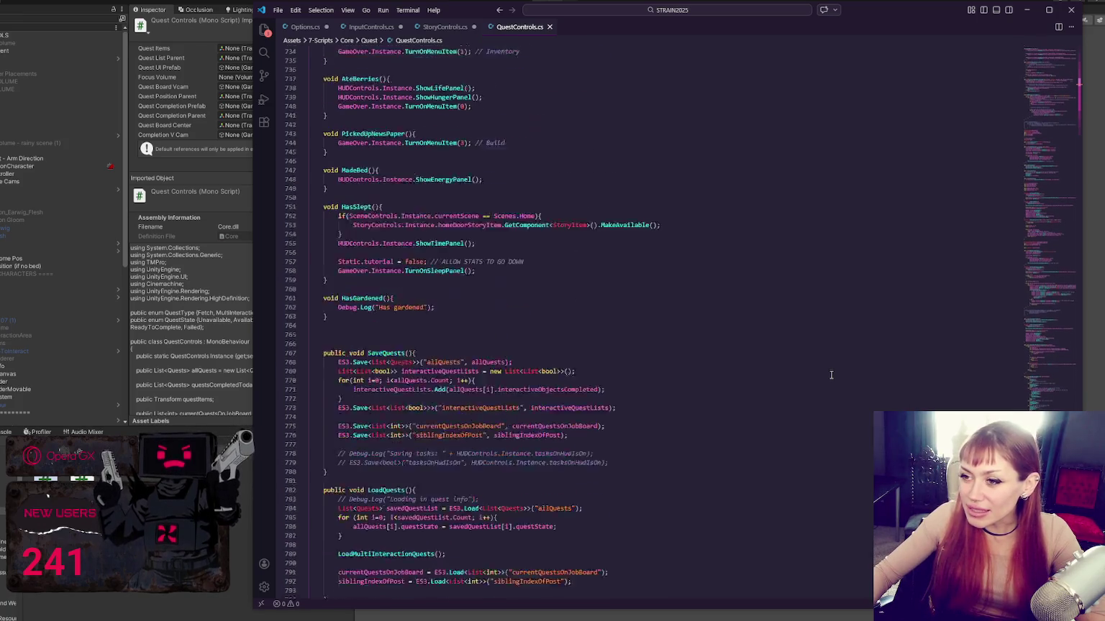
scroll(823, 373, "up", 10)
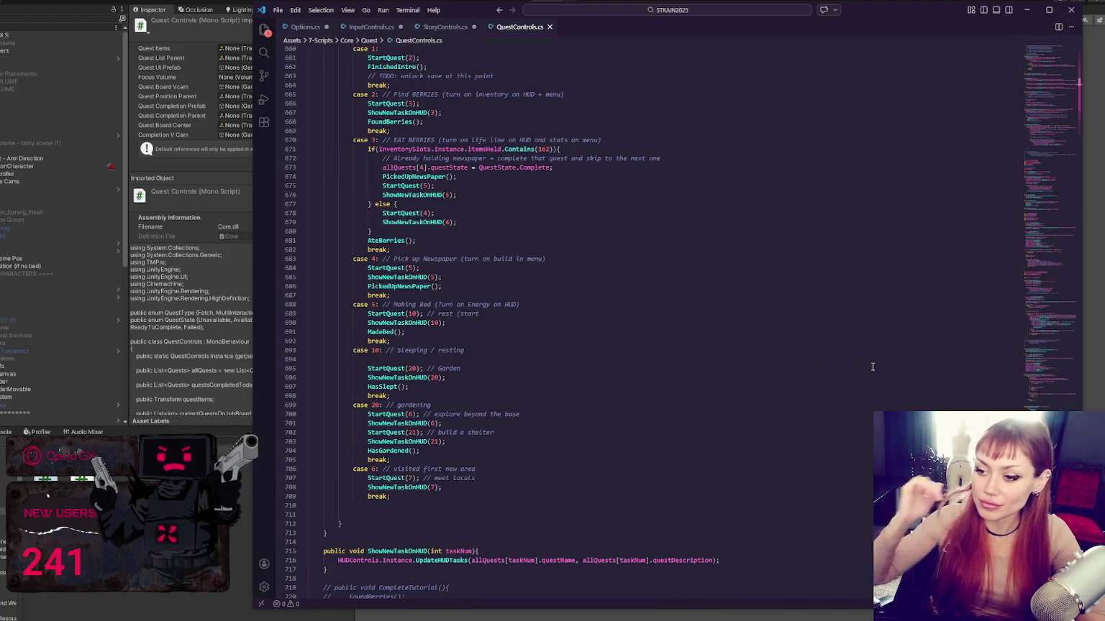
scroll(373, 373, "up", 5)
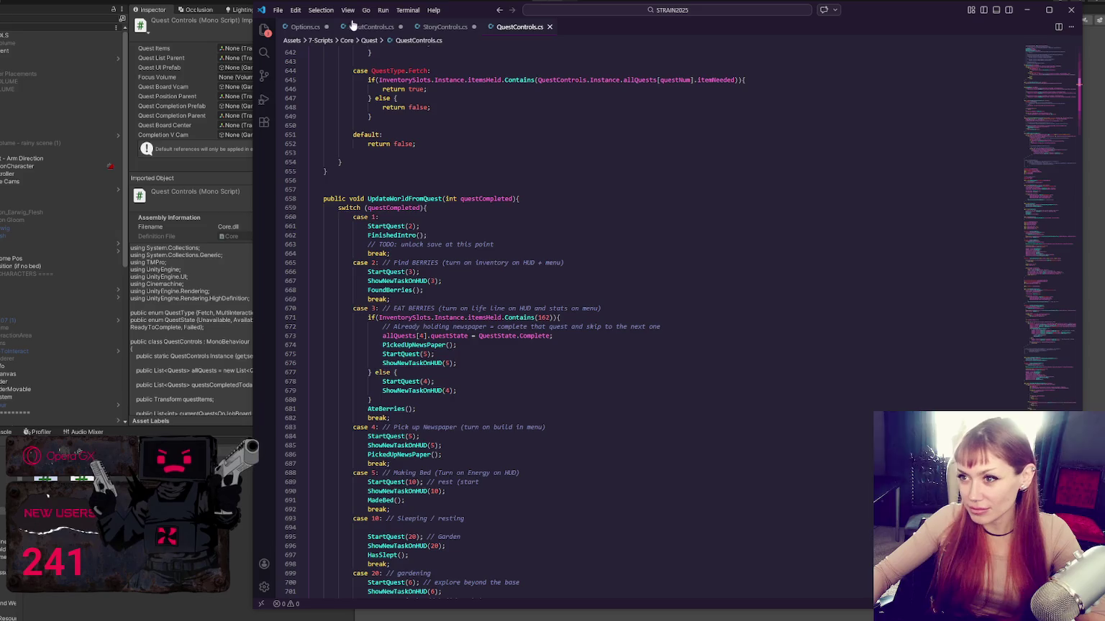
key("alt+Tab")
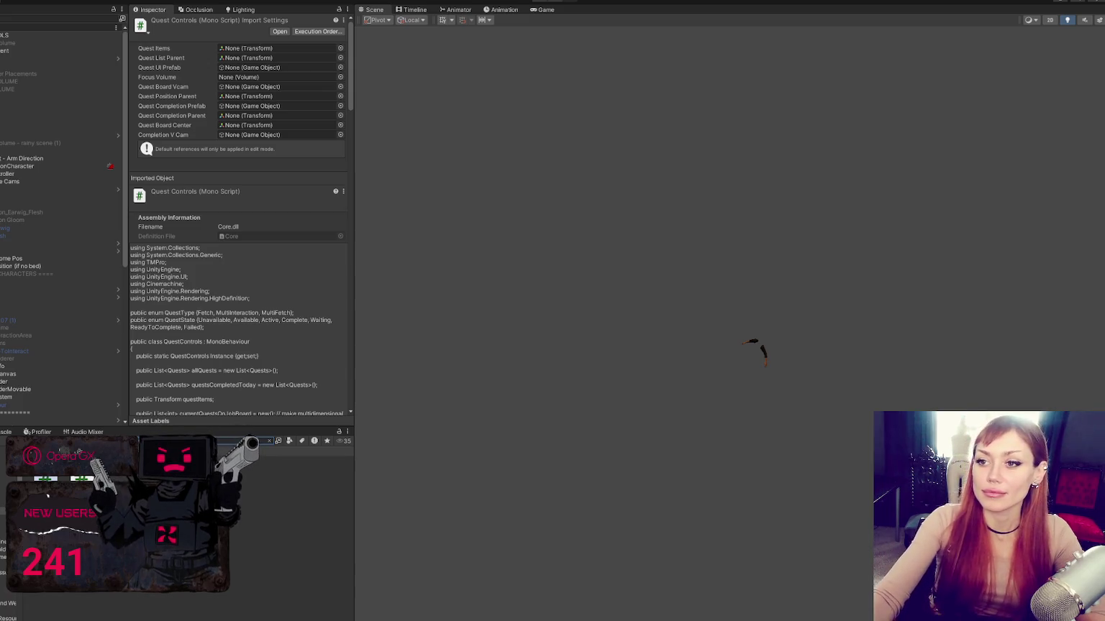
- Select CONTROLS in the Hierarchy to check its attached scripts, then open HomeControls.cs
scroll(58, 240, "down", 5)
scroll(58, 240, "up", 5)
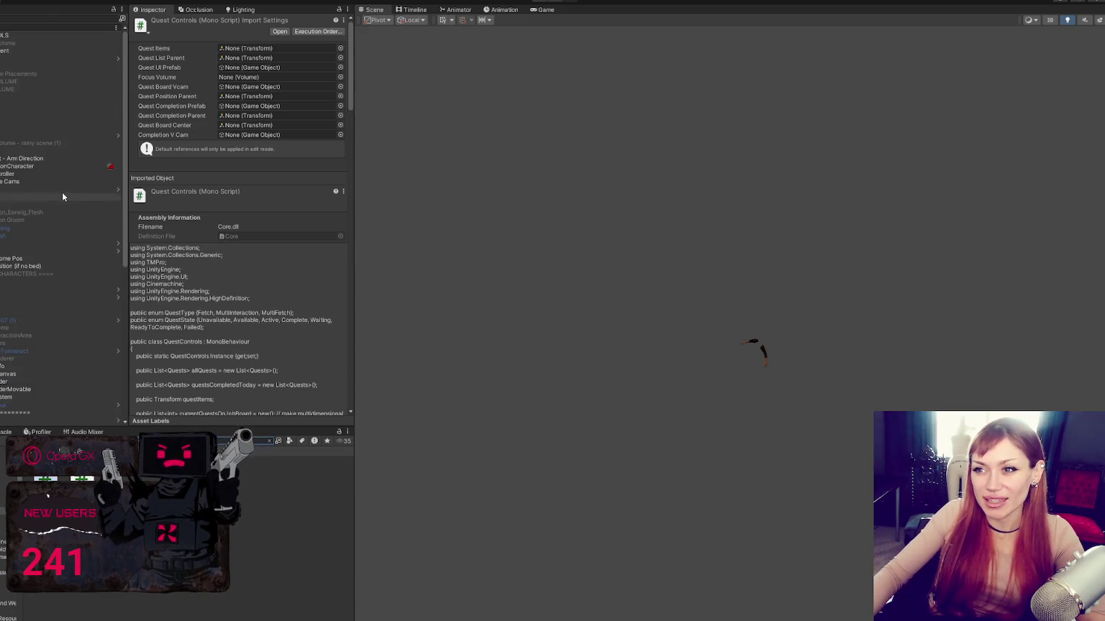
left_click(43, 36)
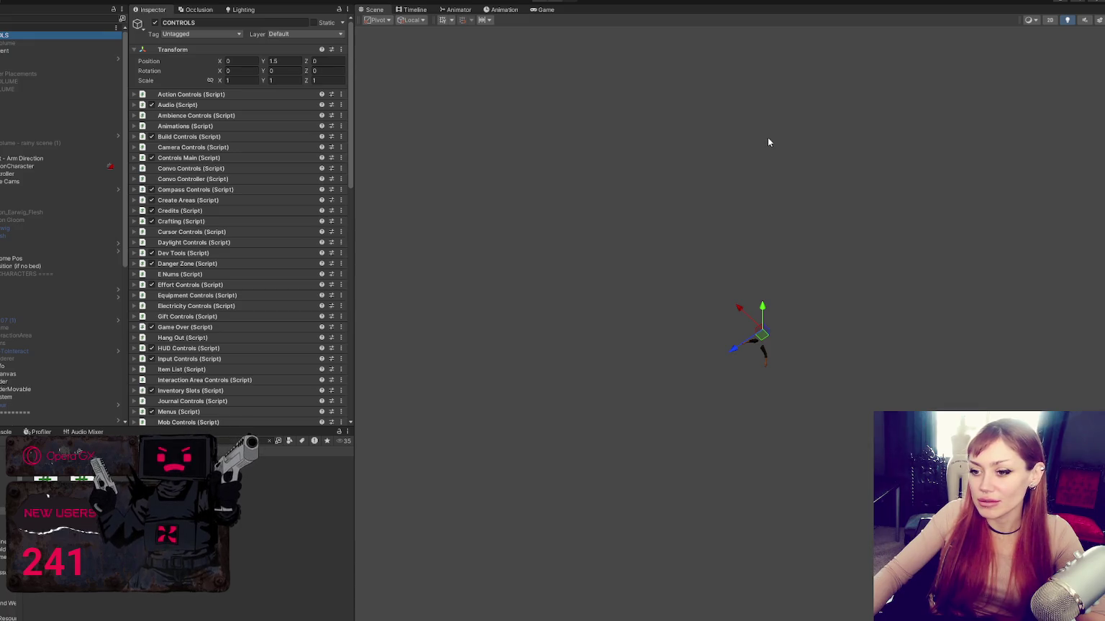
key("alt+Tab")
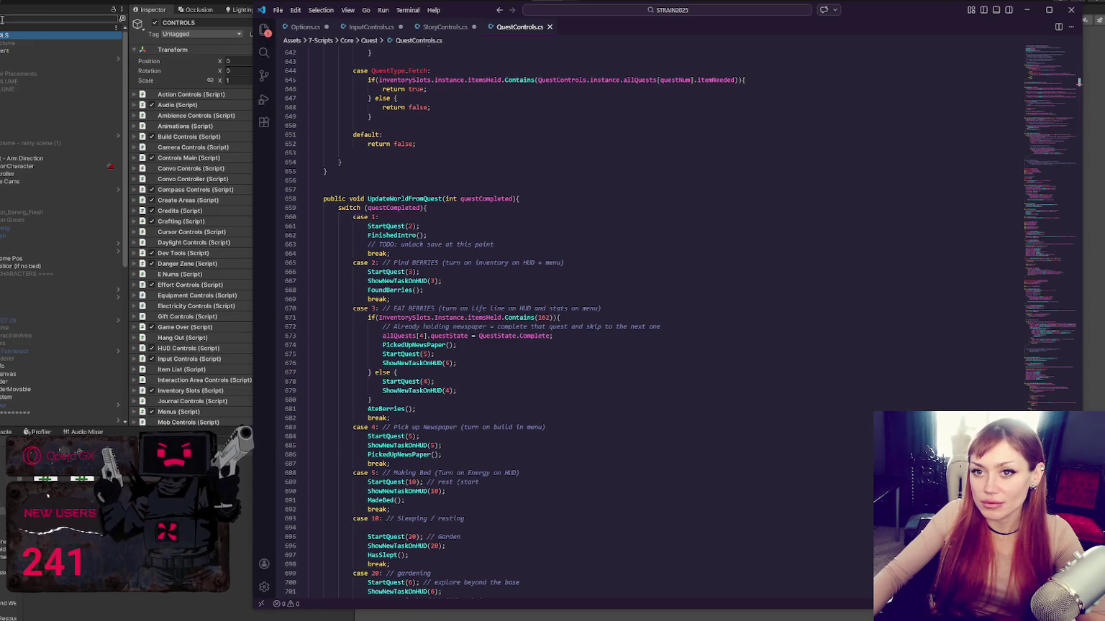
key("alt+Tab")
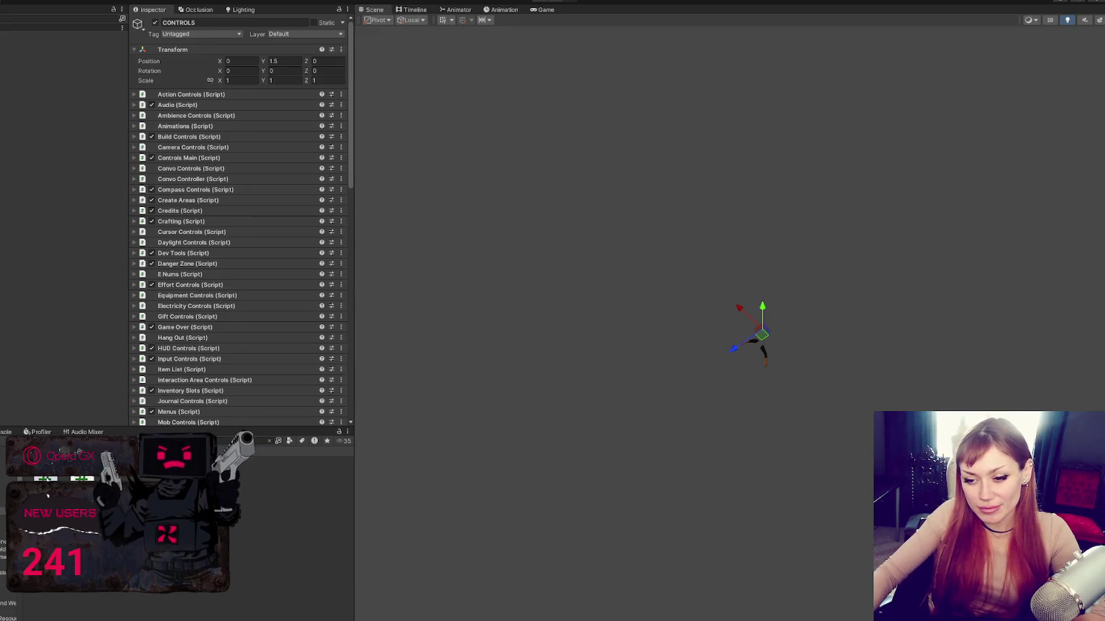
scroll(536, 267, "down", 6)
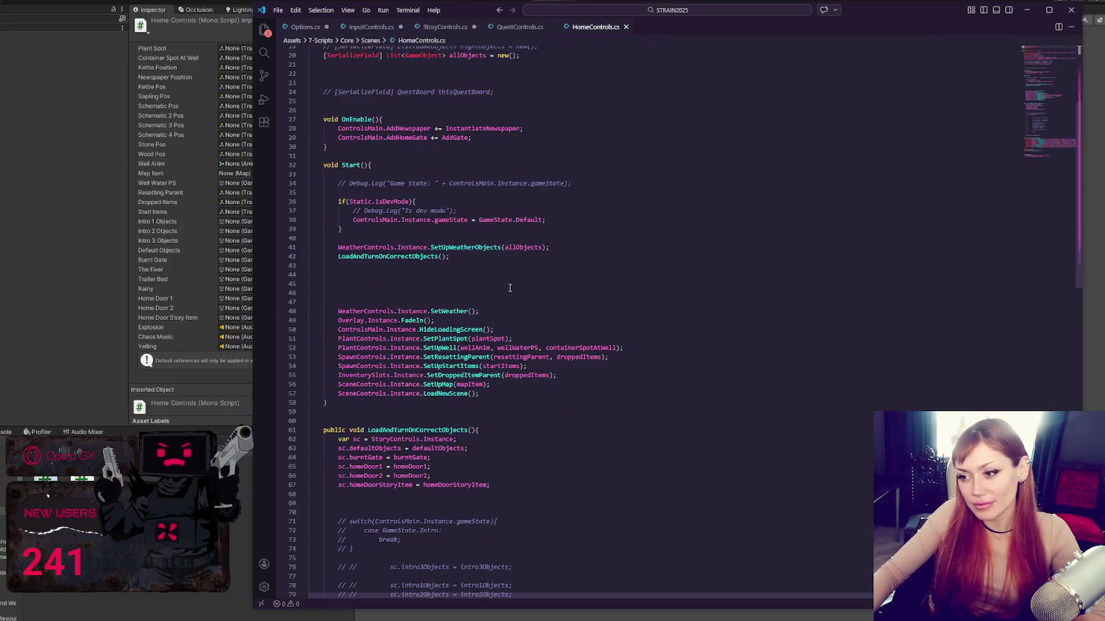
- Review the HomeControls Start method around its empty lines 44 and 47
scroll(535, 268, "up", 6)
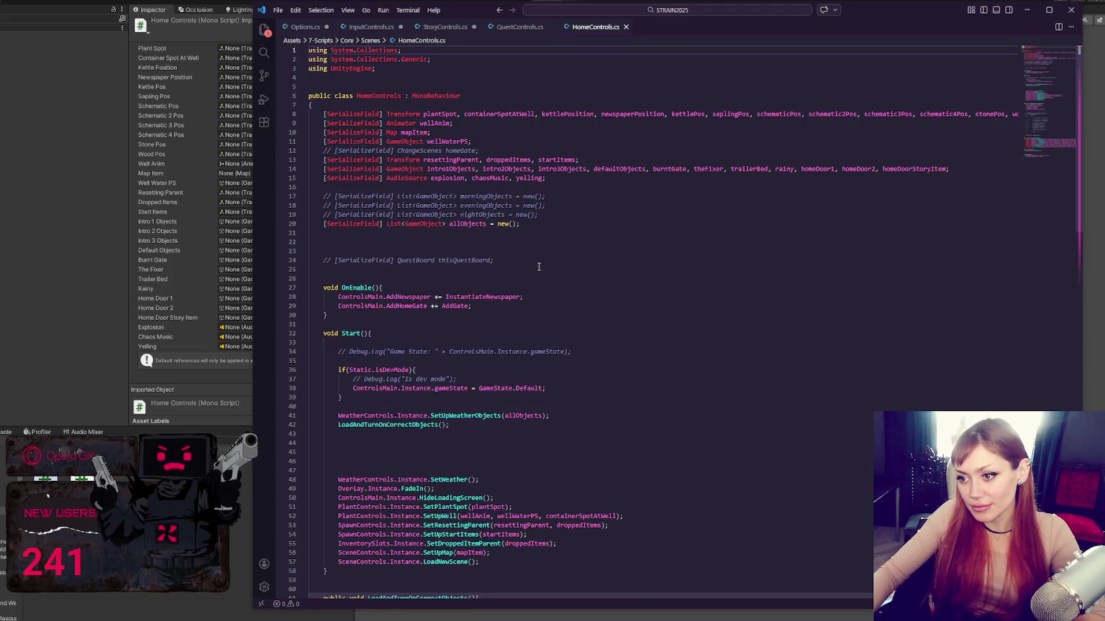
scroll(551, 276, "down", 6)
left_click(552, 276)
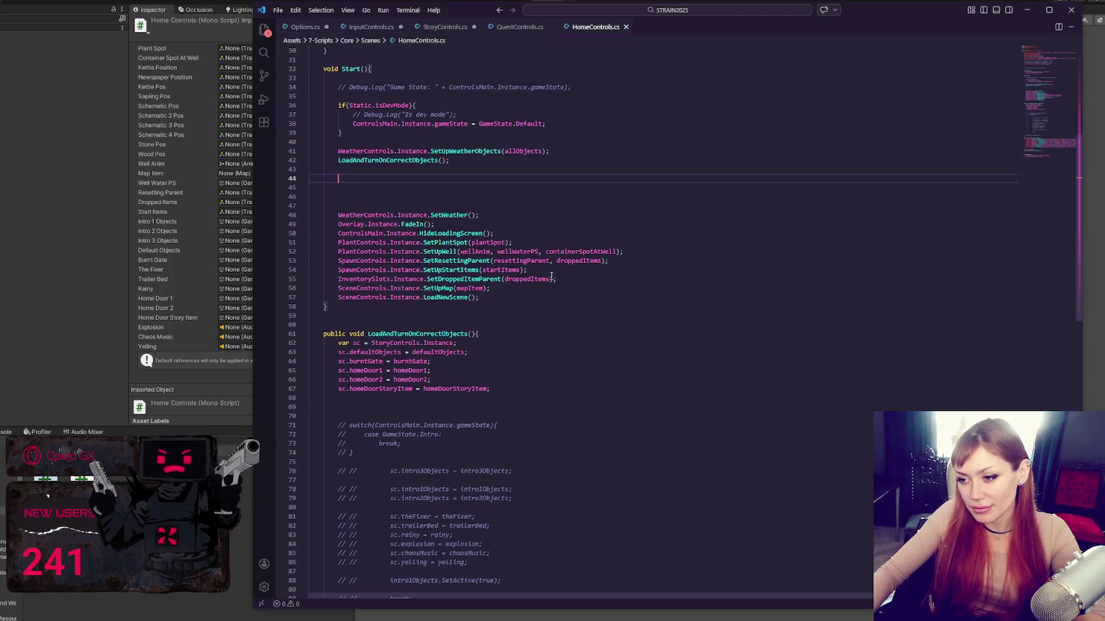
scroll(551, 277, "down", 10)
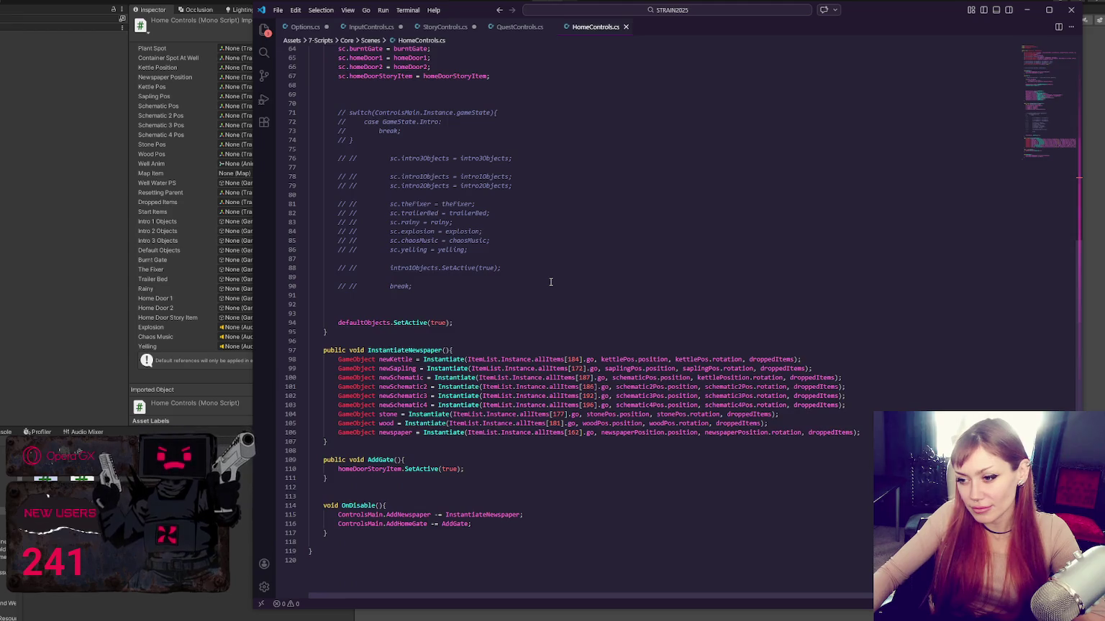
scroll(551, 282, "up", 10)
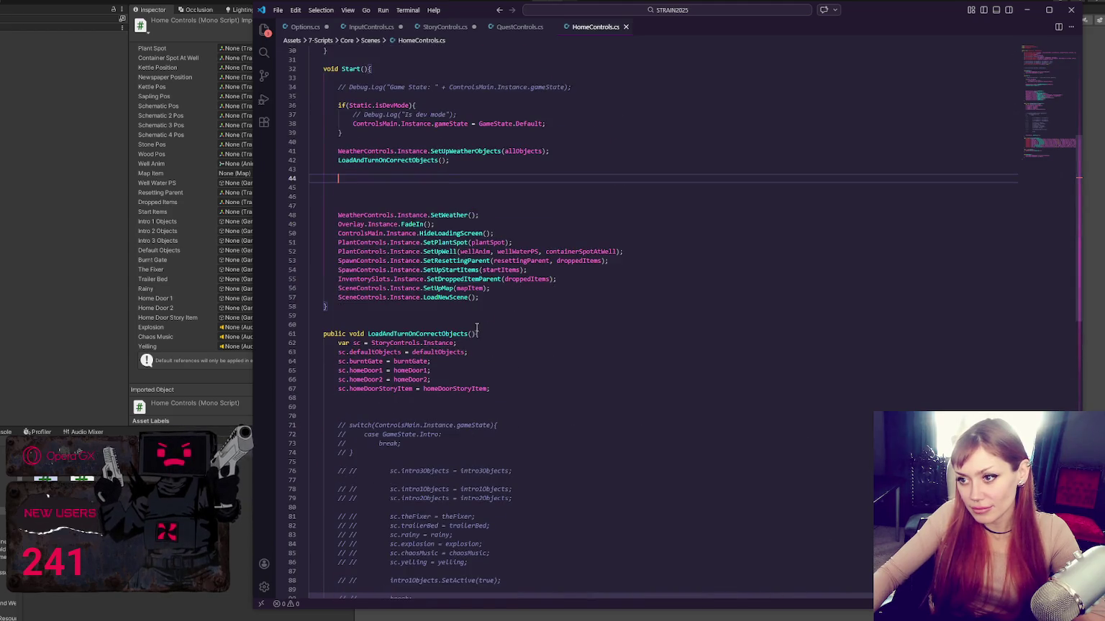
scroll(477, 328, "up", 9)
scroll(475, 327, "down", 5)
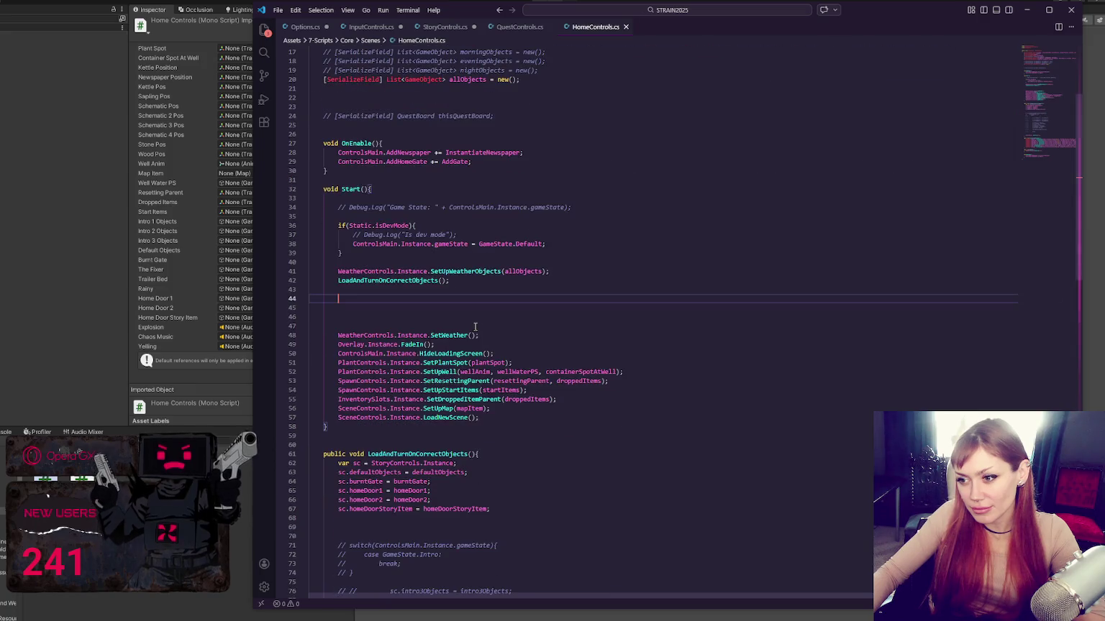
left_click(475, 327)
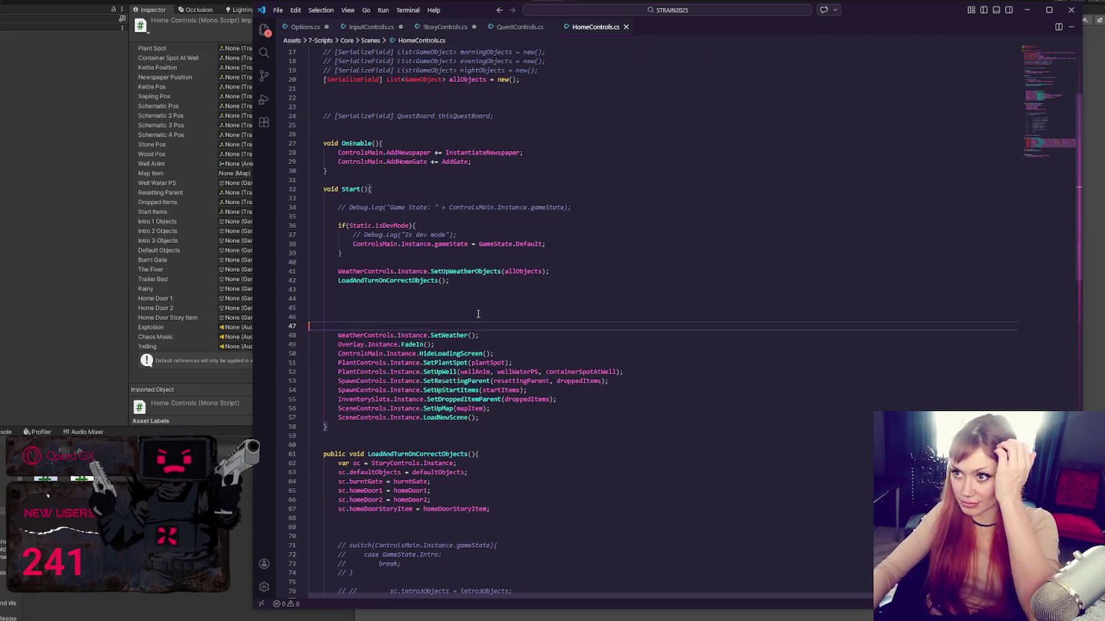
- Look over StoryControls.cs at EvaluateStartSituation, then go back to the QuestControls.cs quest switch
left_click(445, 26)
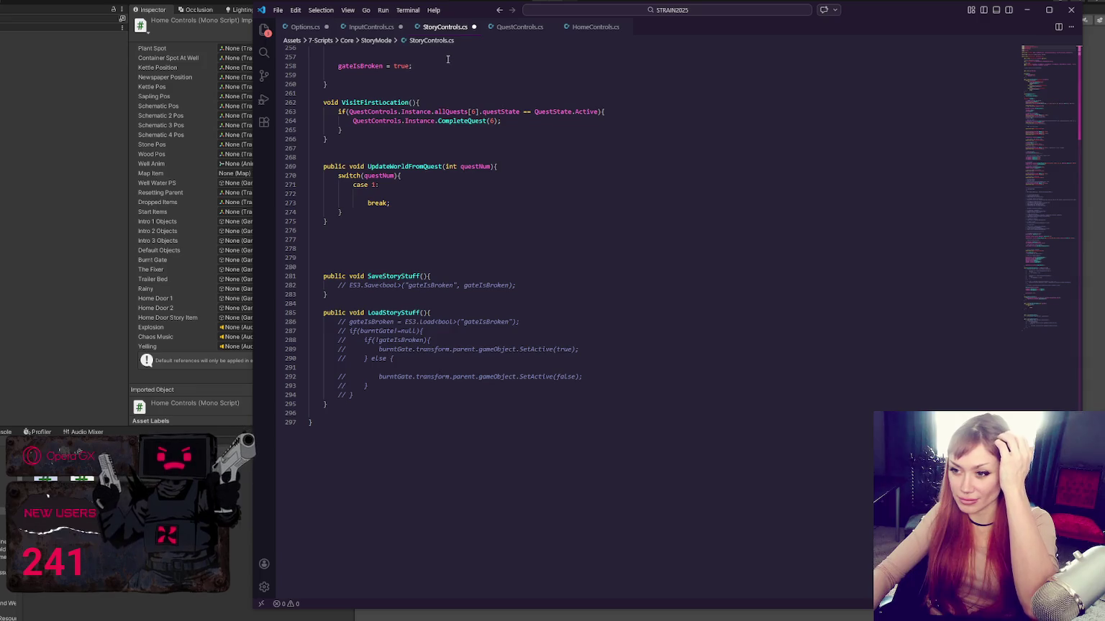
scroll(454, 194, "up", 10)
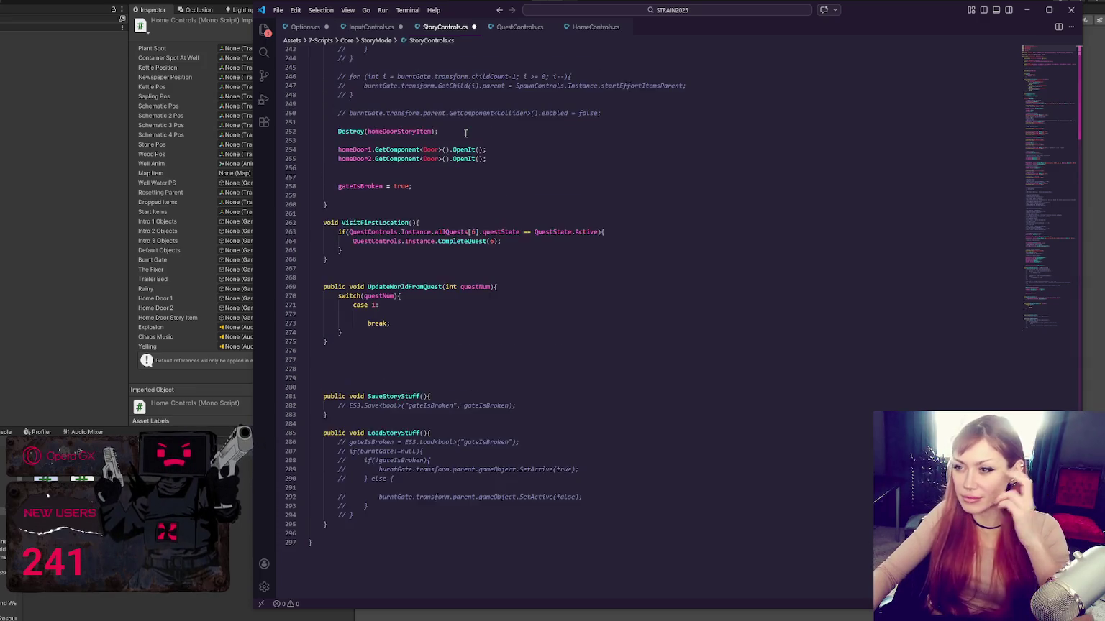
scroll(455, 194, "up", 20)
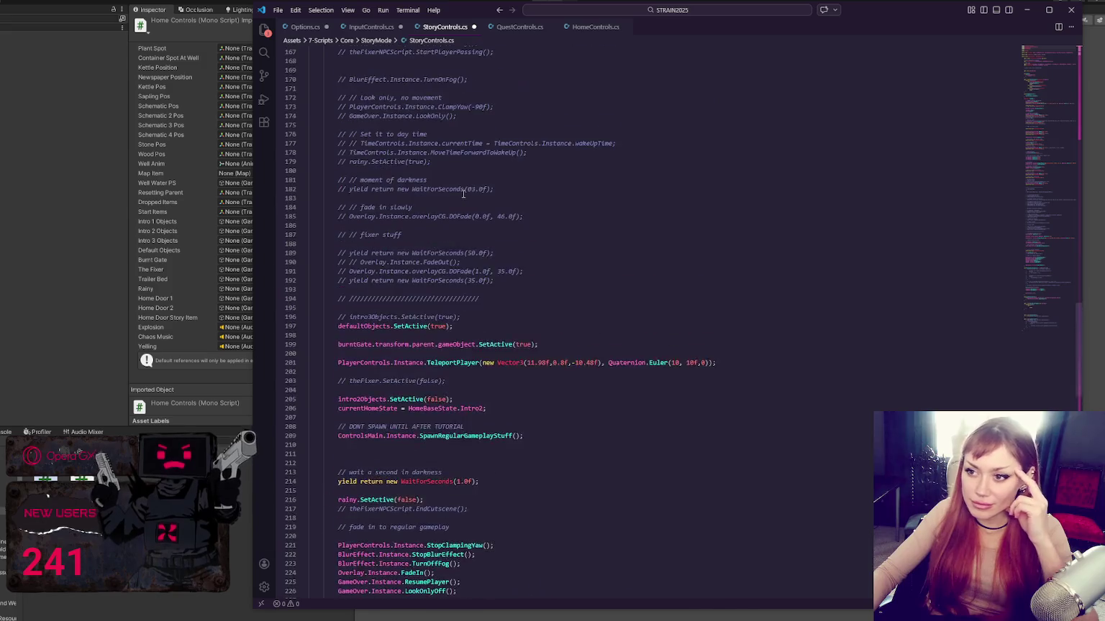
scroll(464, 194, "up", 20)
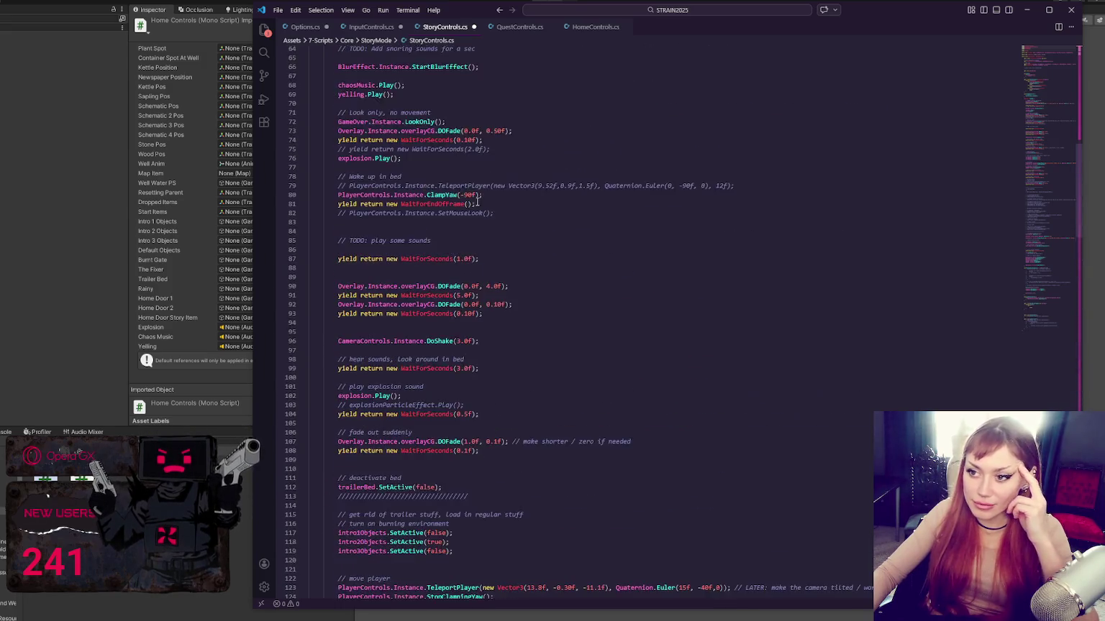
scroll(476, 212, "up", 7)
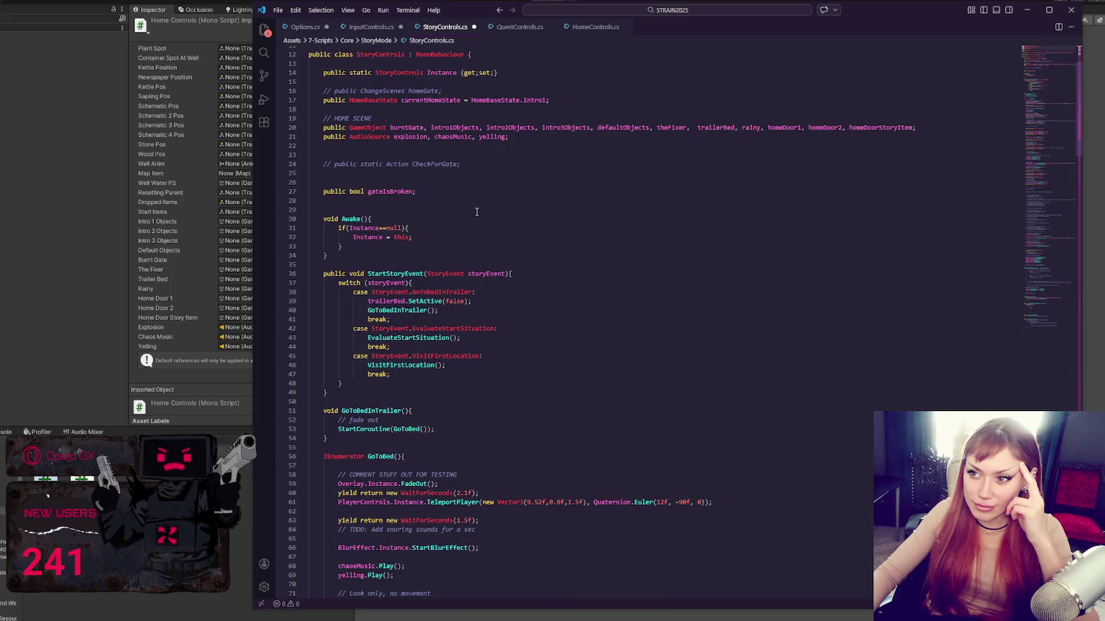
scroll(476, 211, "up", 4)
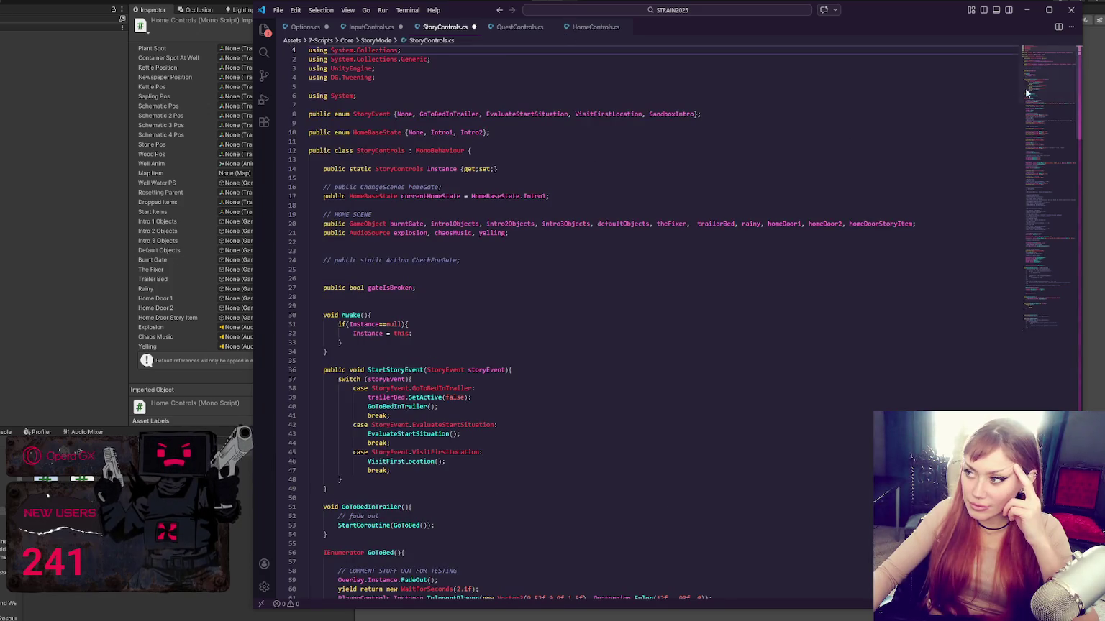
left_click(1054, 254)
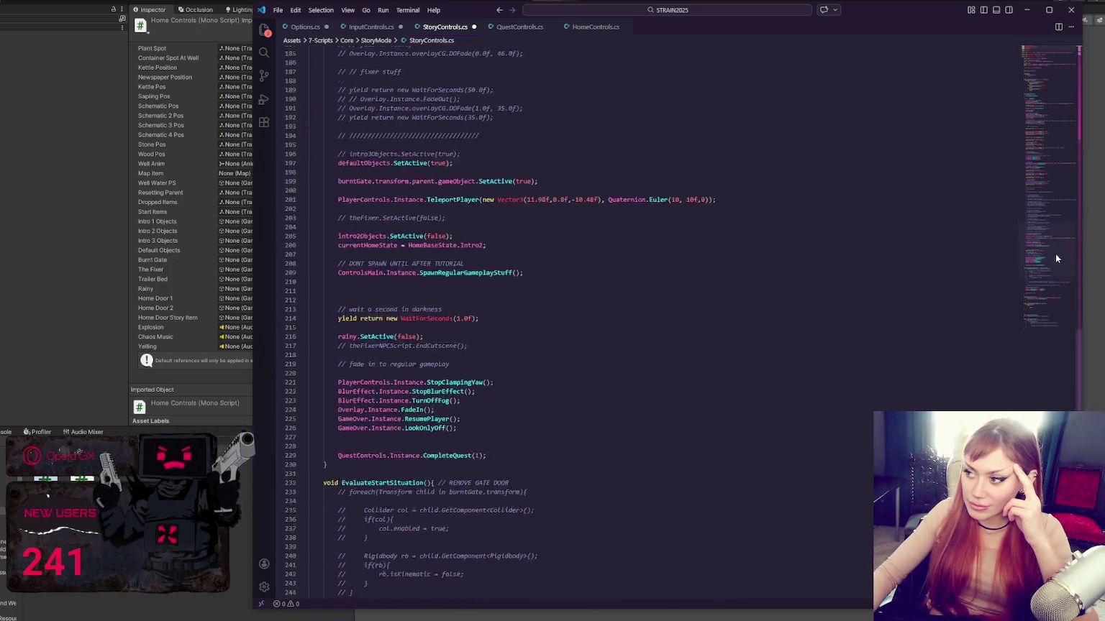
left_click(519, 27)
scroll(608, 205, "down", 10)
- Add an empty public void AddExtraTutorialItems() method below the quest switch and save
scroll(608, 204, "up", 10)
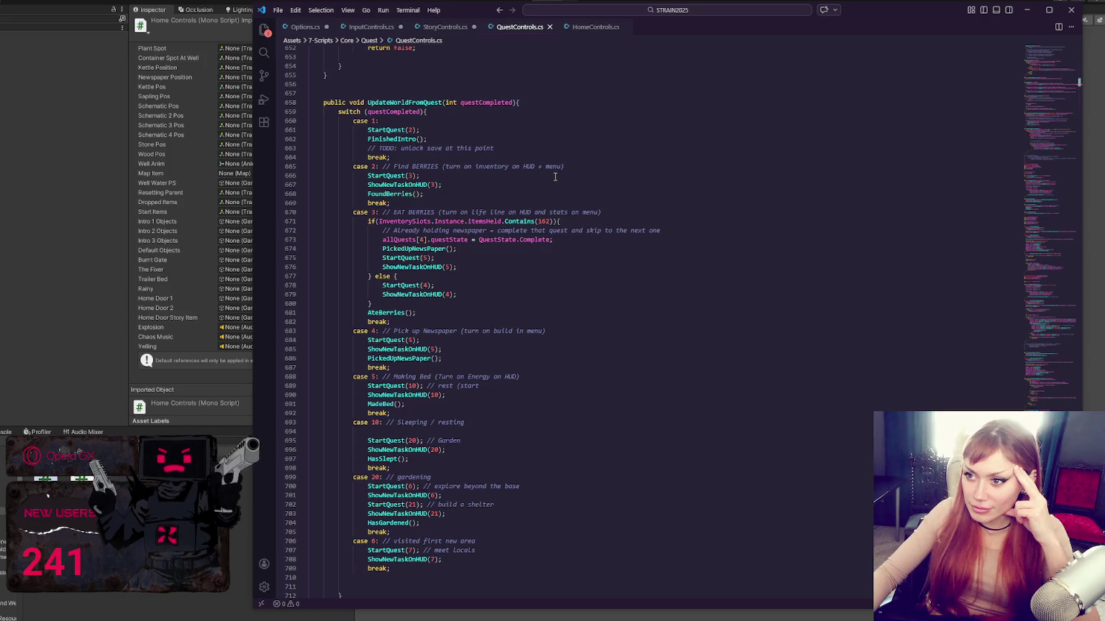
scroll(556, 176, "down", 3)
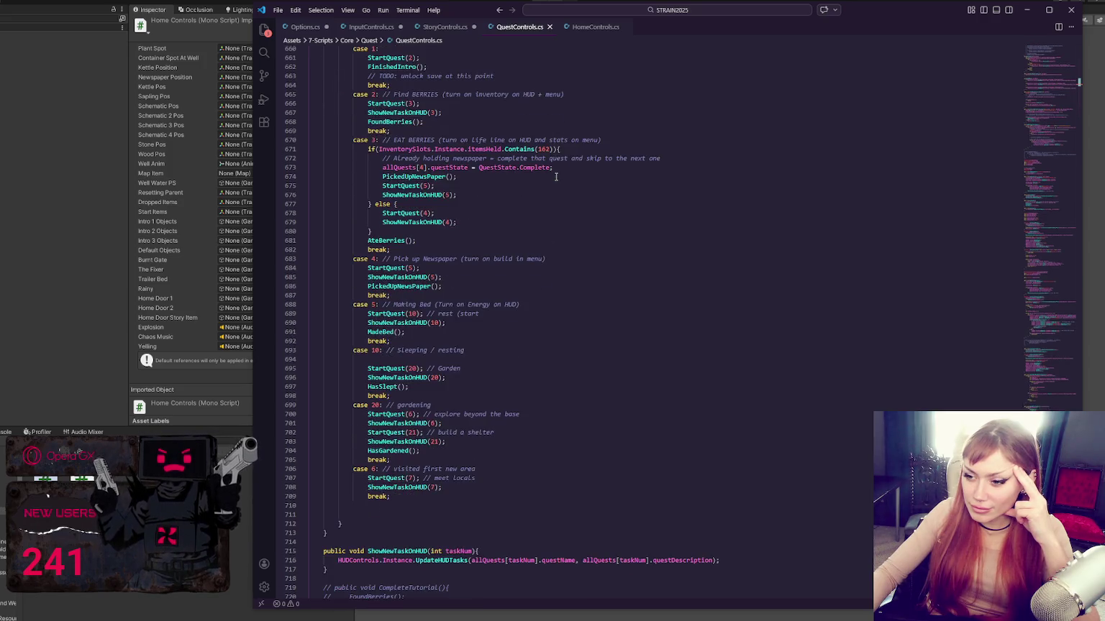
left_click(374, 533)
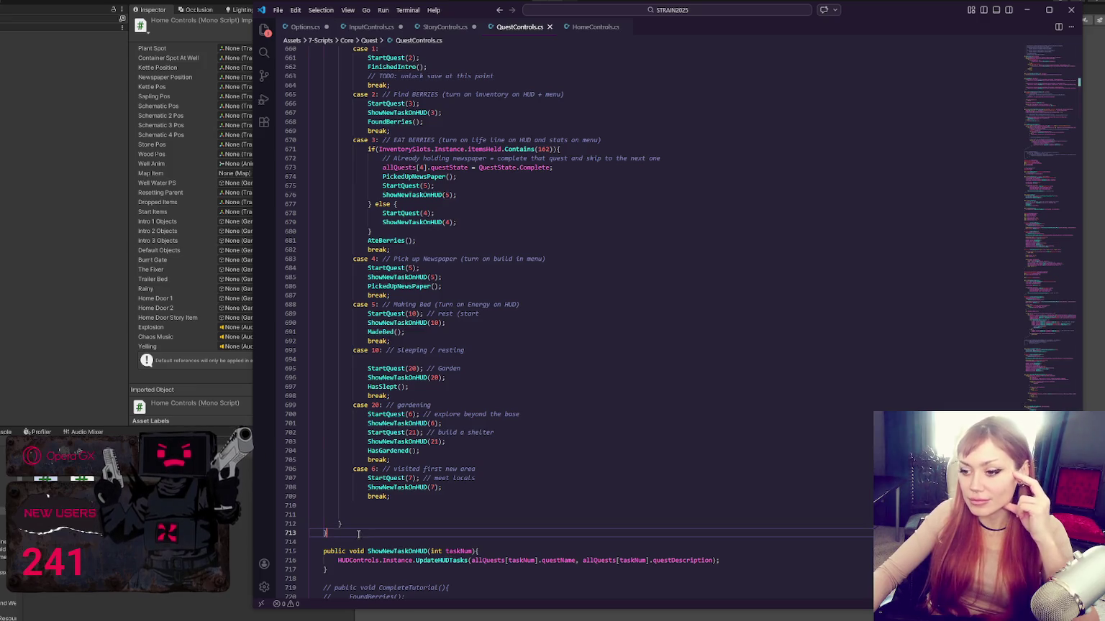
key("Return")
key("Return")
type("public vo")
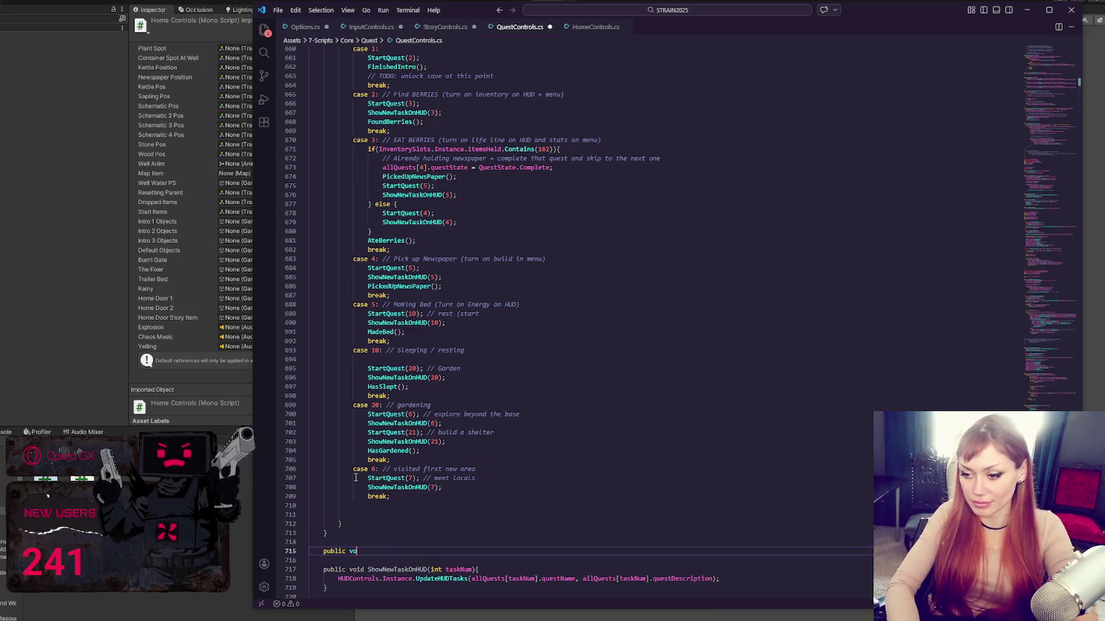
type("id AddItemsF")
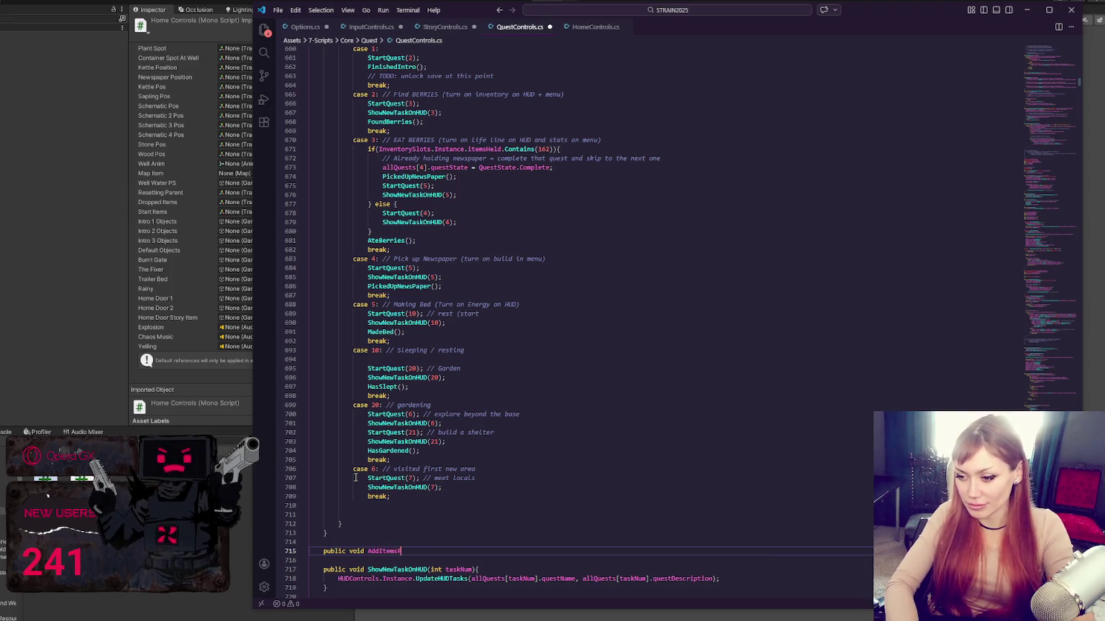
key("BackSpace")
key("BackSpace")
key("BackSpace")
key("BackSpace")
type("ExtraTutorialItems(){")
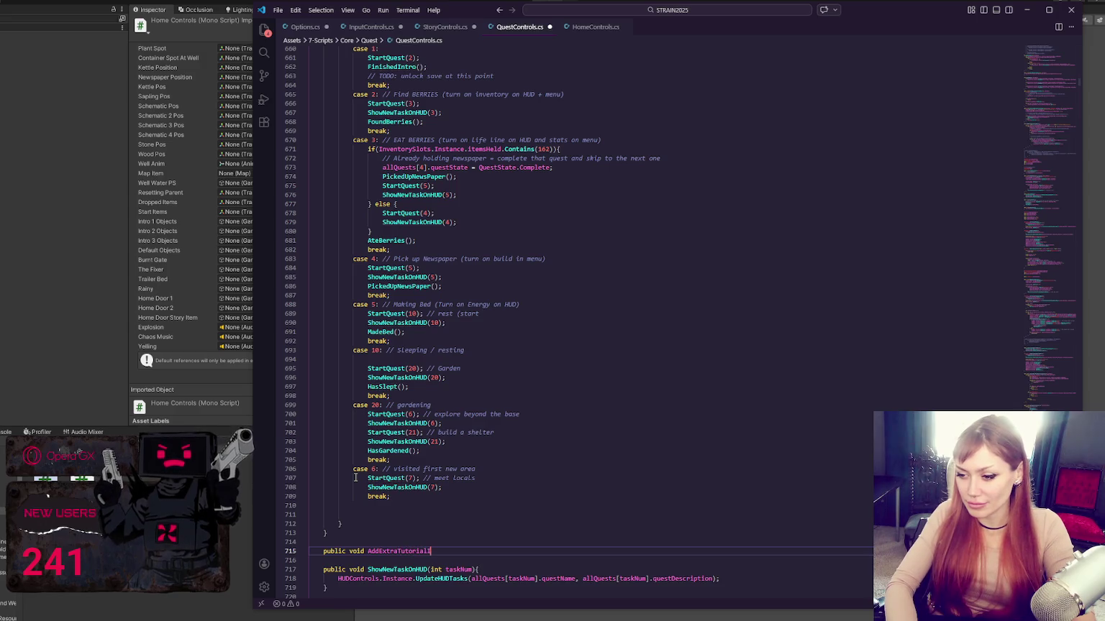
key("Return")
key("Return")
type("}")
key("ctrl+s")
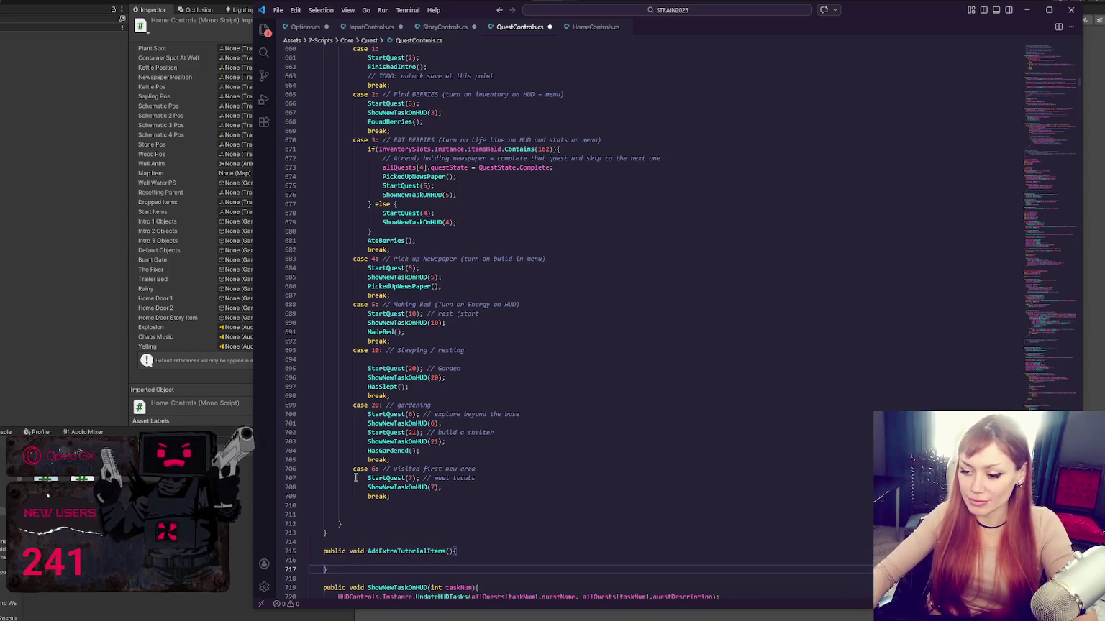
left_click(313, 31)
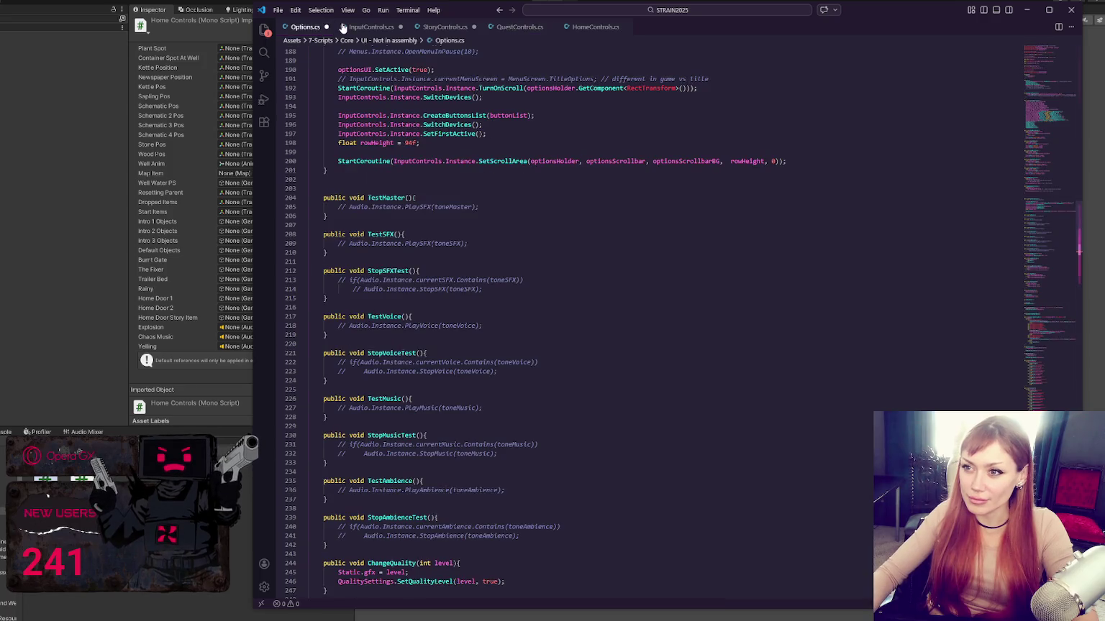
- Go to HomeControls.cs and add blank lines inside its Start method
left_click(343, 27)
left_click(430, 26)
left_click(587, 27)
key("Return")
key("Return")
key("Return")
scroll(506, 200, "up", 3)
scroll(507, 200, "up", 2)
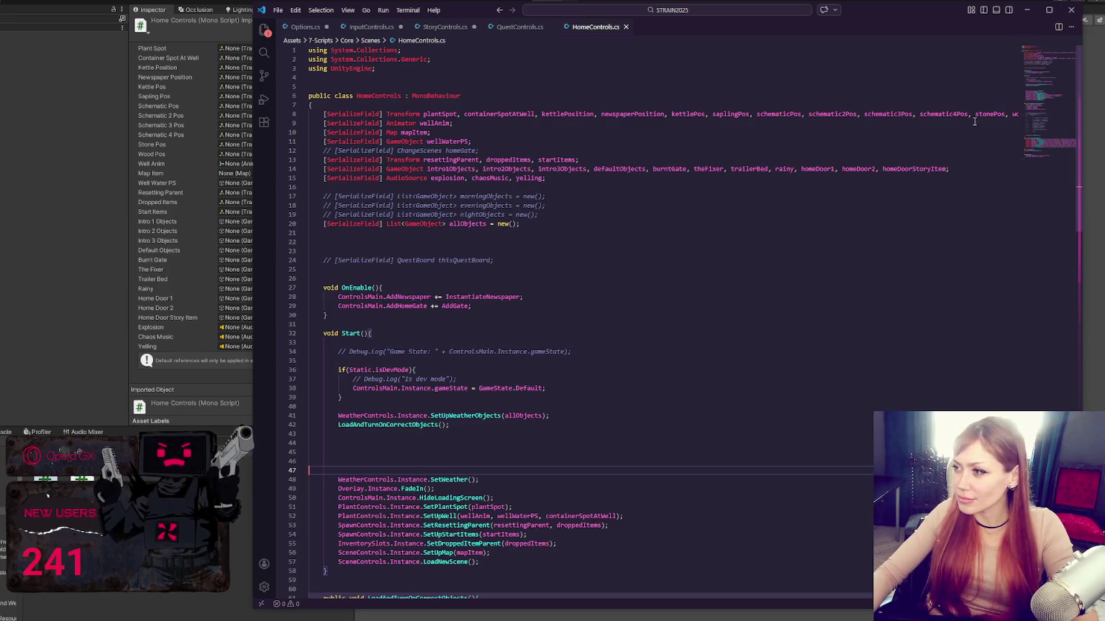
scroll(753, 596, "right", 1)
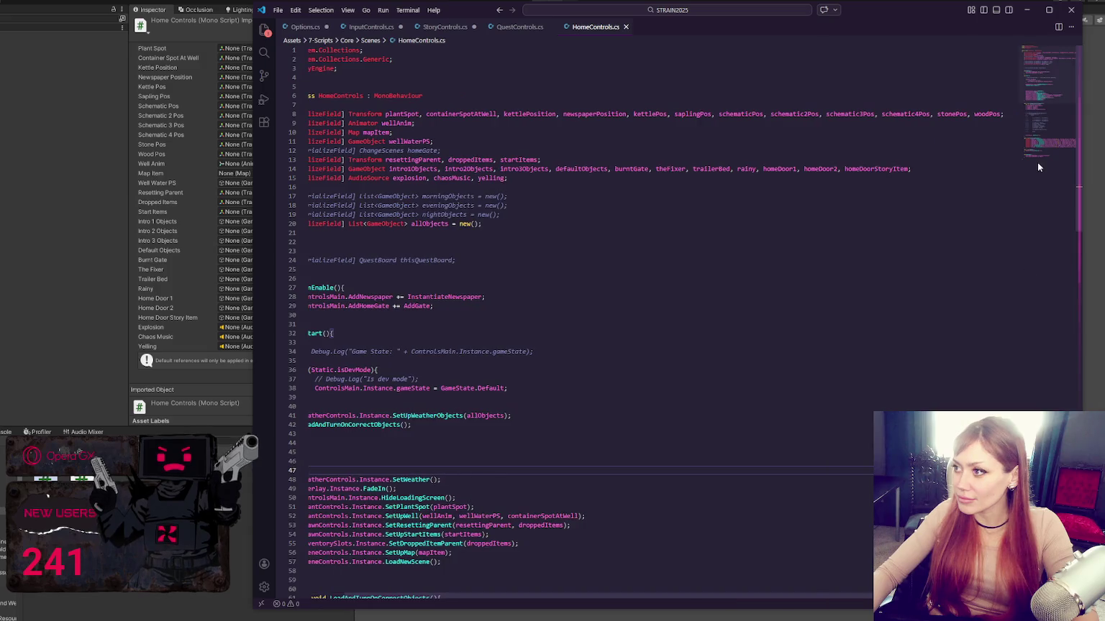
- Inspect the line-8 position fields: stonePos, schematic4Pos, schematic3Pos, schematic2Pos, schematicPos, saplingPos, kettlePos
double_click(952, 113)
double_click(919, 113)
double_click(849, 114)
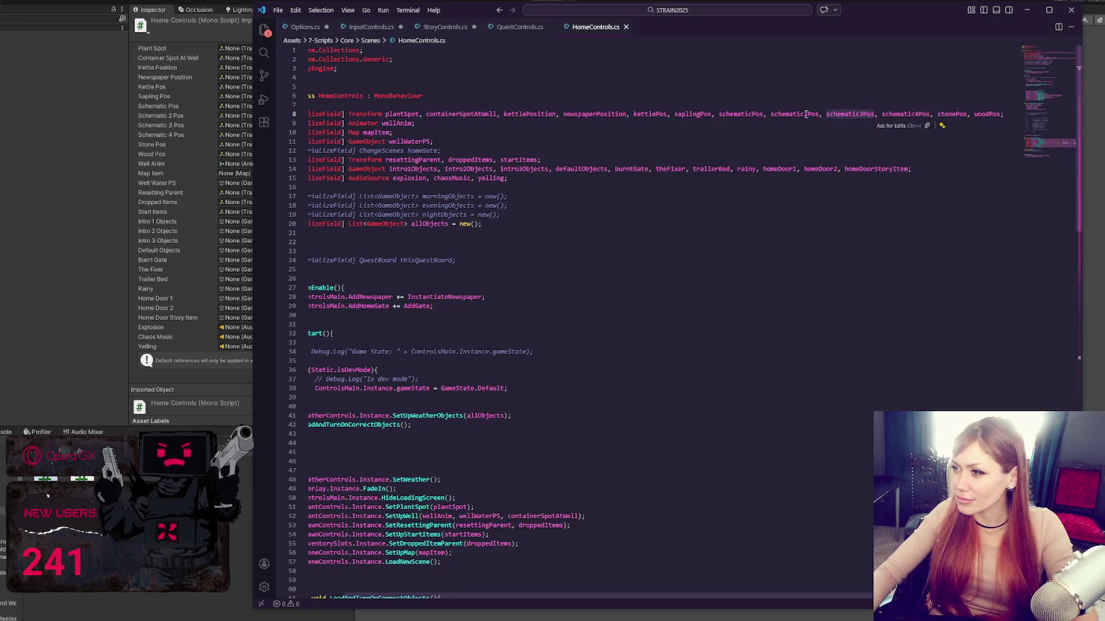
double_click(806, 114)
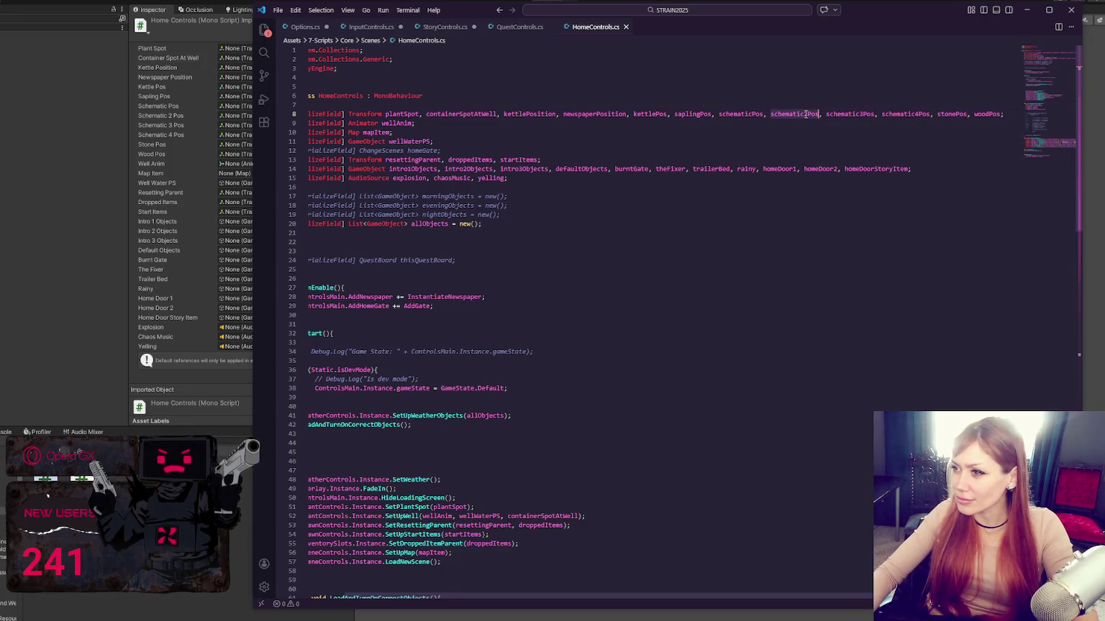
double_click(733, 114)
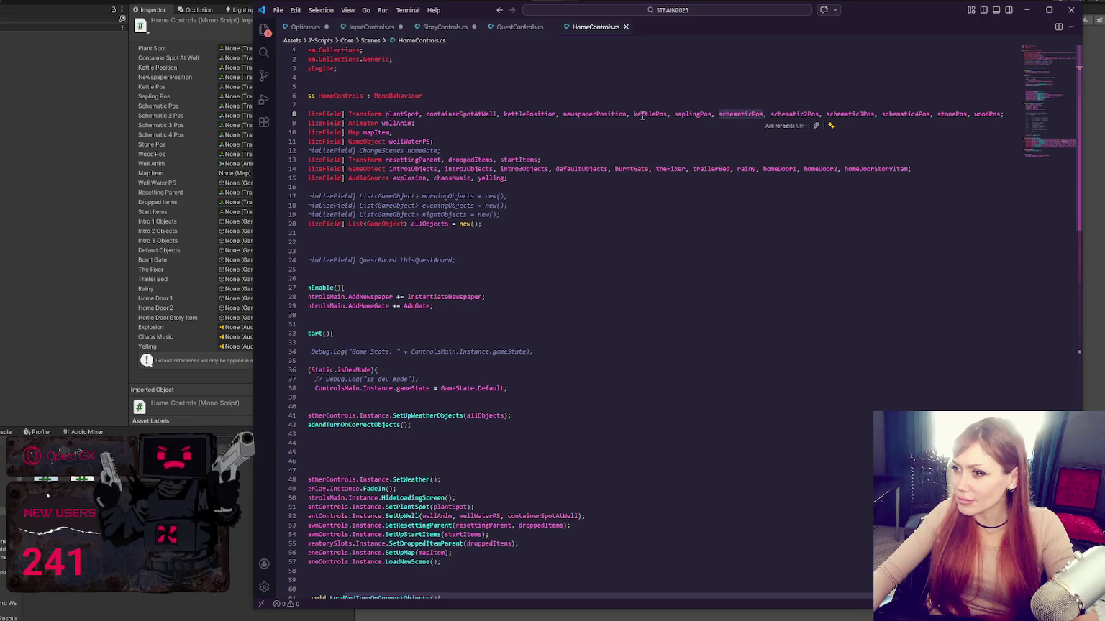
left_click_drag(632, 113, 697, 113)
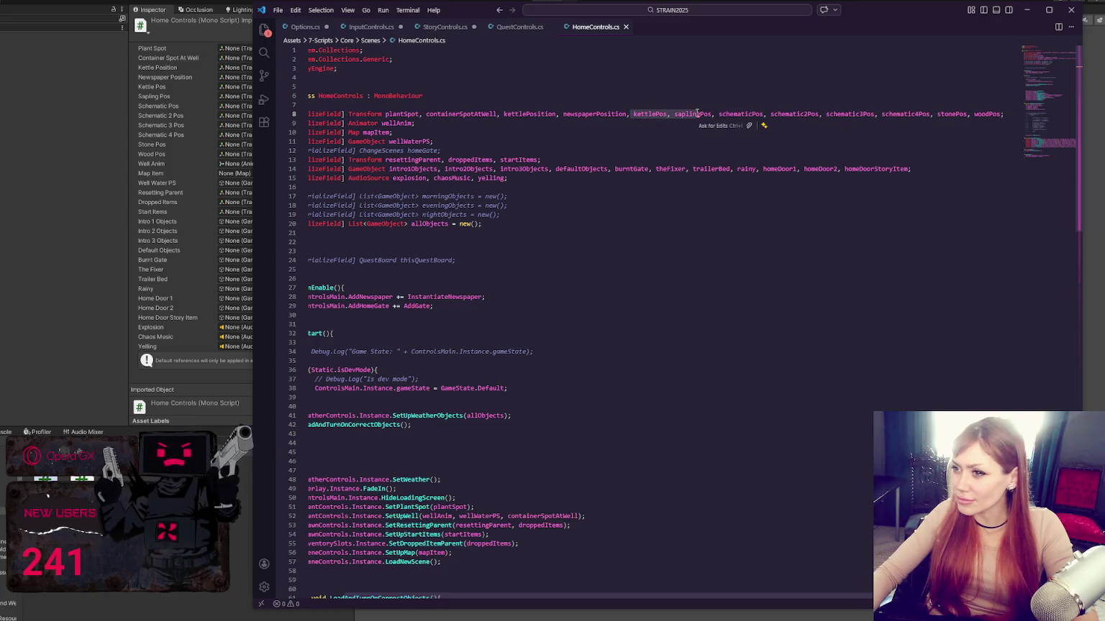
double_click(653, 113)
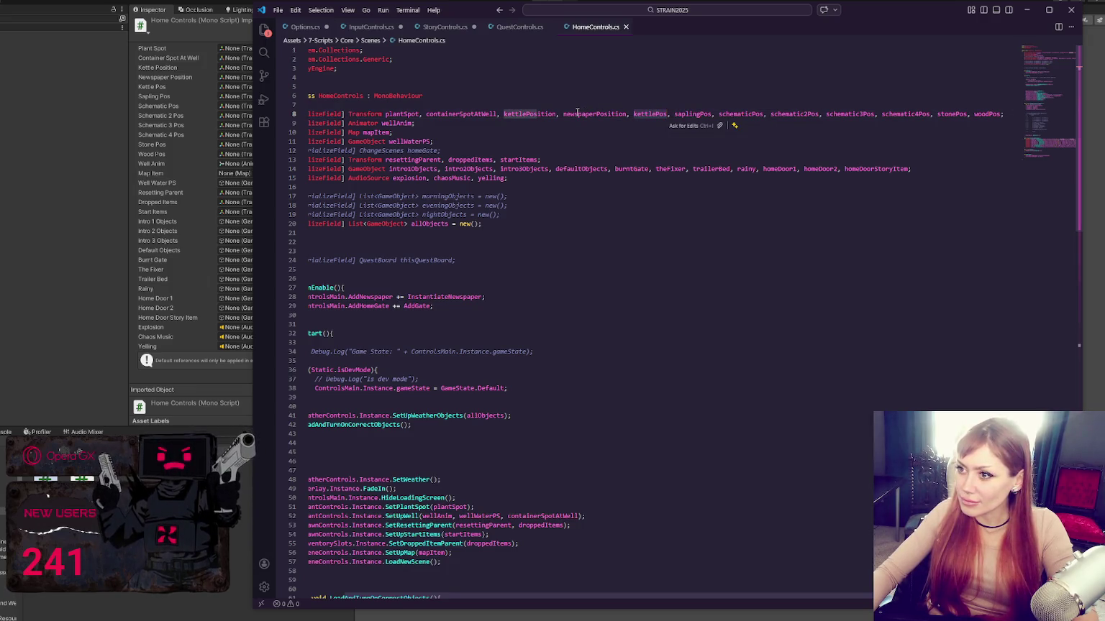
- Review the InstantiateNewspaper spawn lines, highlighting the newSchematic and newspaper usages
scroll(473, 440, "down", 10)
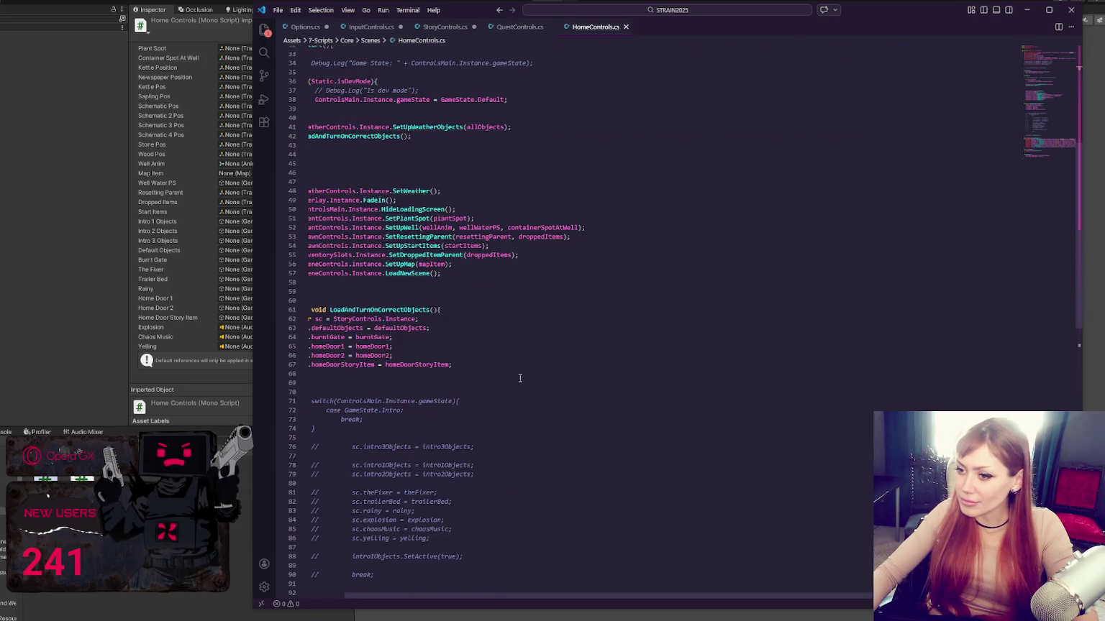
scroll(500, 597, "left", 2)
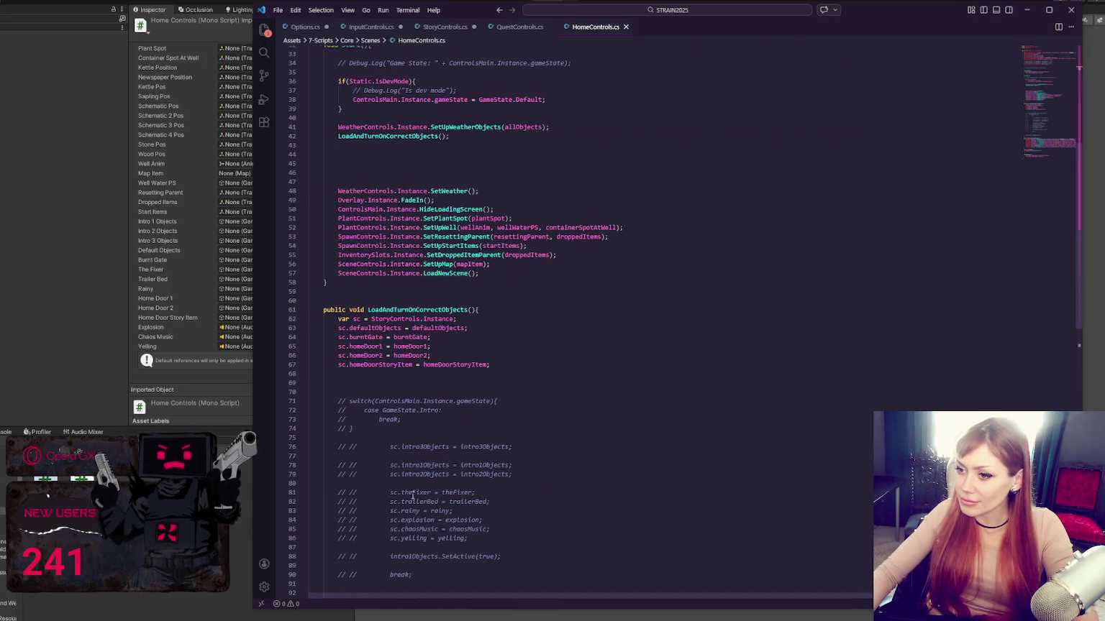
scroll(432, 377, "up", 4)
scroll(427, 374, "down", 14)
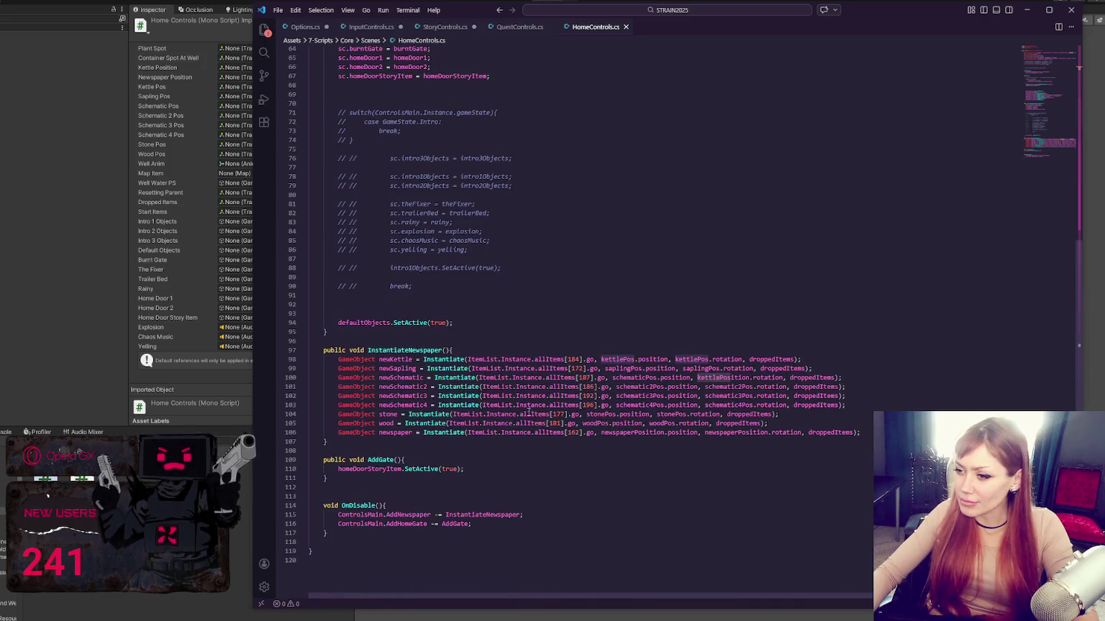
left_click(407, 387)
double_click(410, 377)
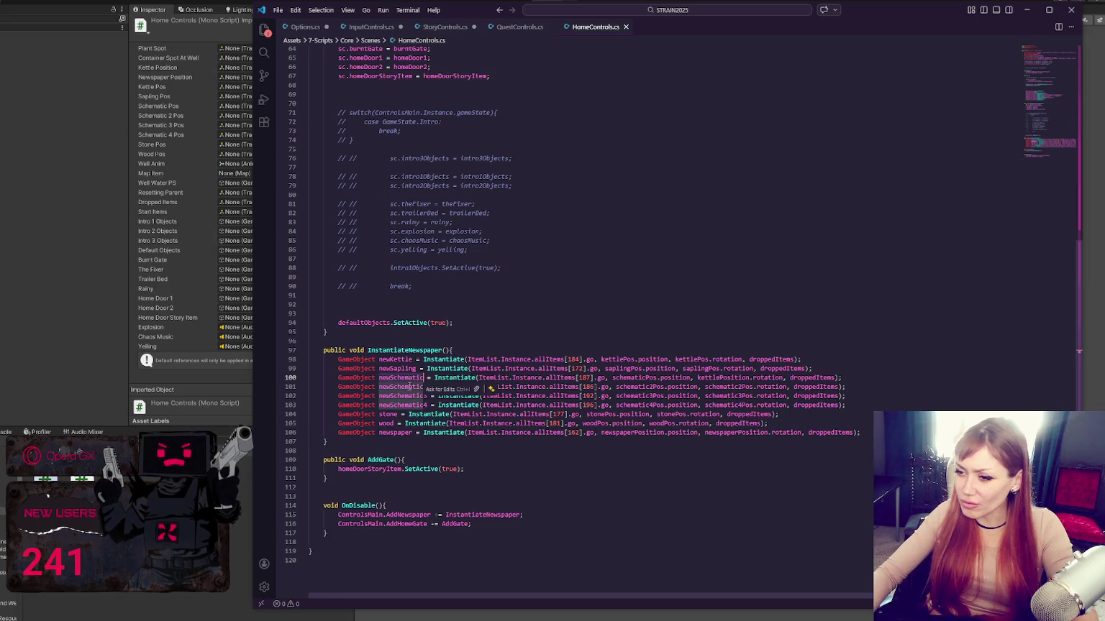
left_click(405, 378)
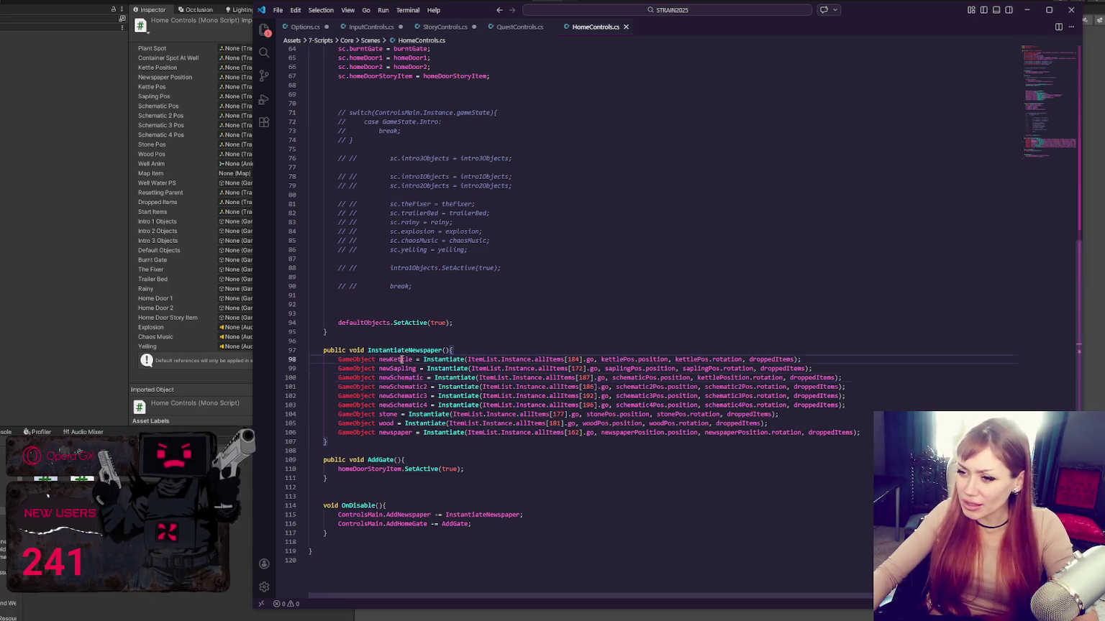
left_click(416, 396)
left_click(389, 421)
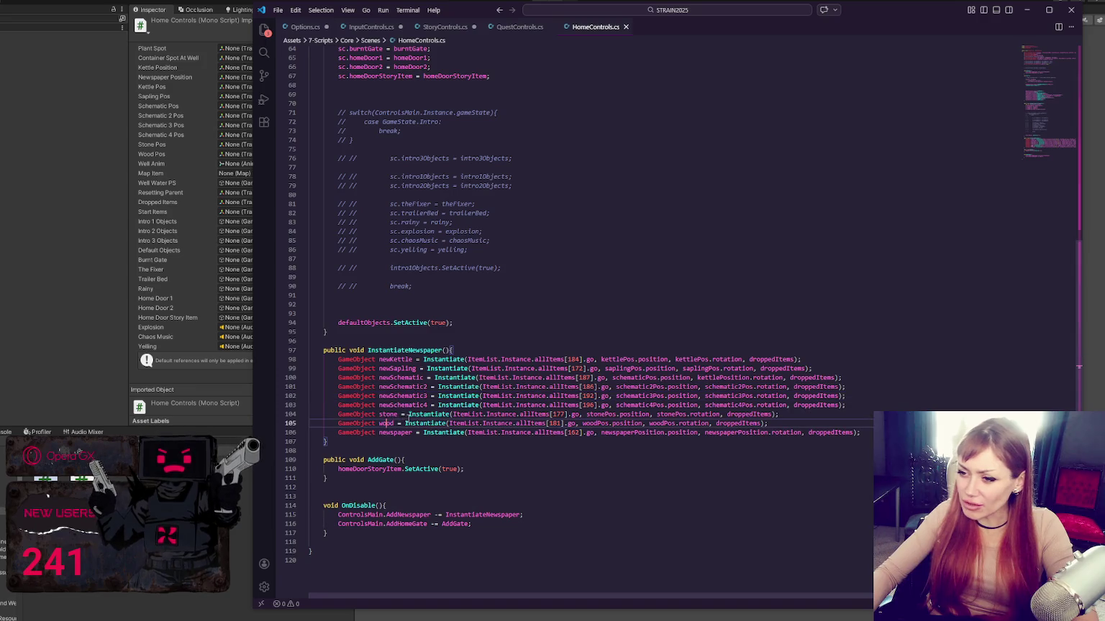
double_click(399, 432)
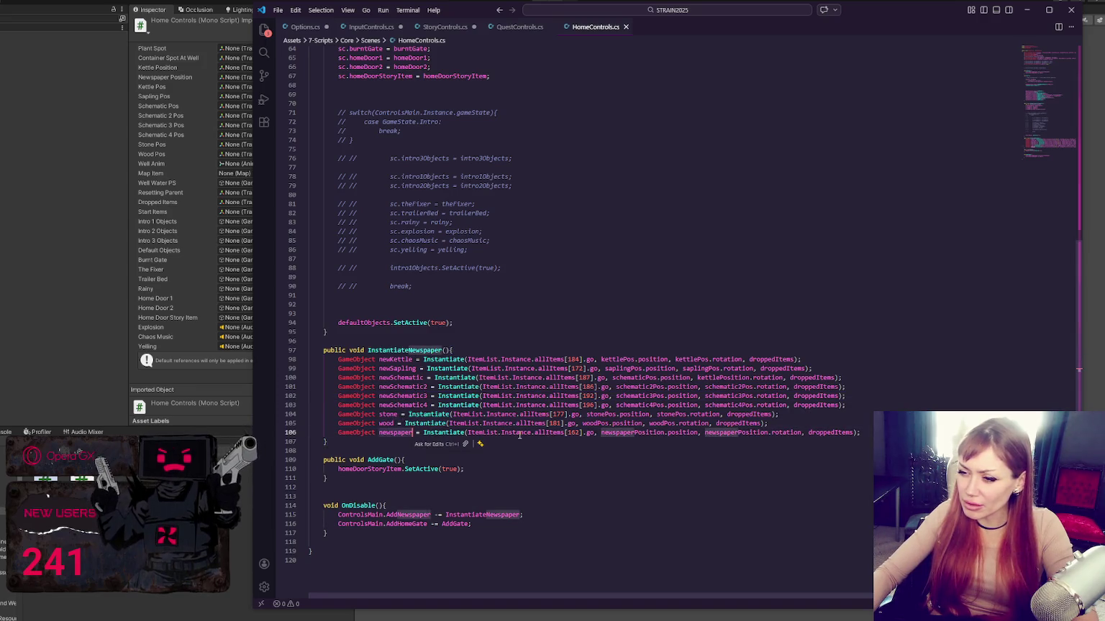
key("Up")
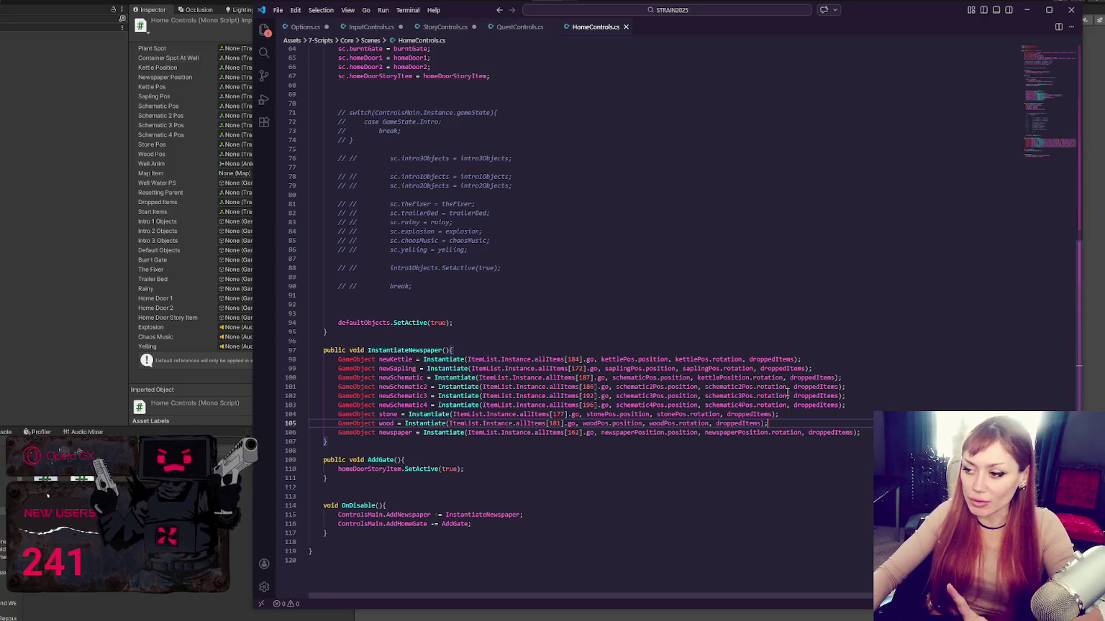
- Comment out spawning lines 98–105 in HomeControls.cs and save
left_click_drag(782, 423, 778, 359)
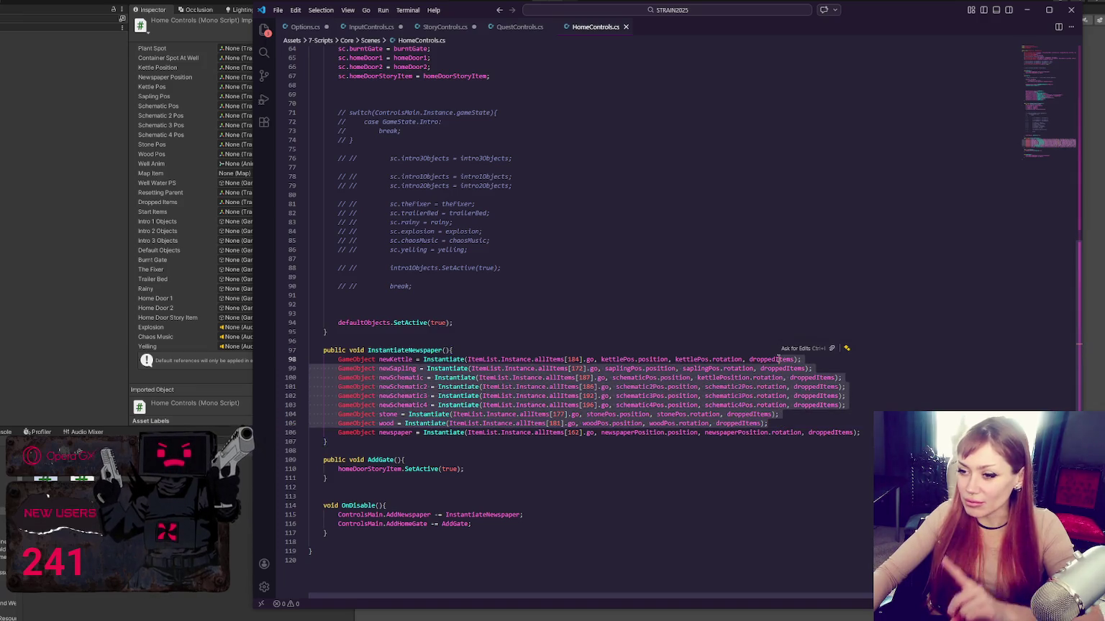
left_click(749, 350)
left_click_drag(768, 424, 754, 351)
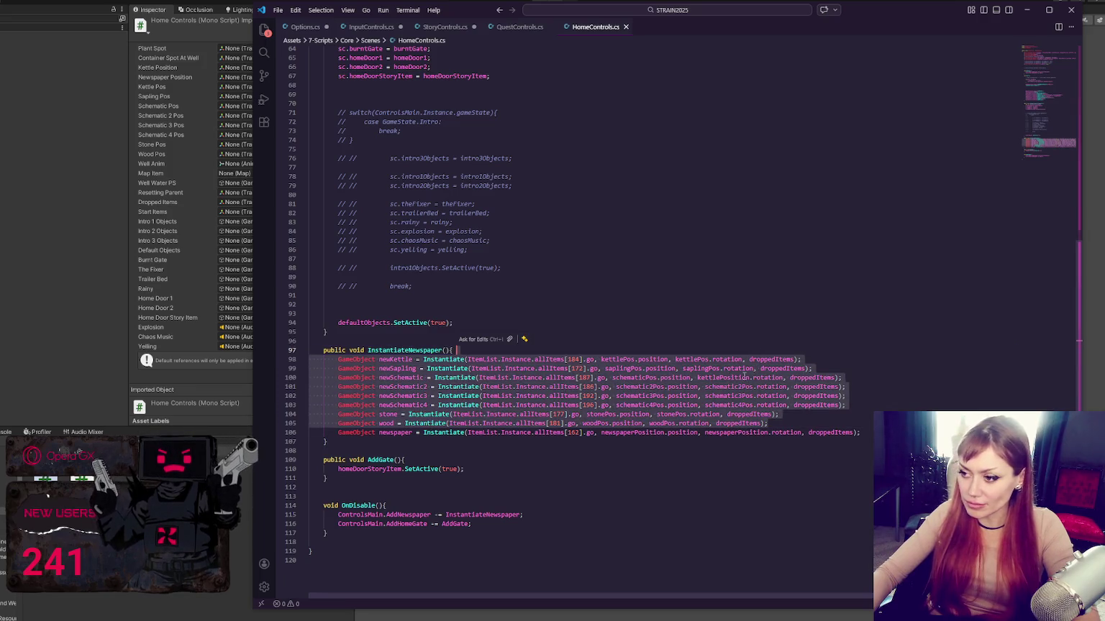
key("ctrl+slash")
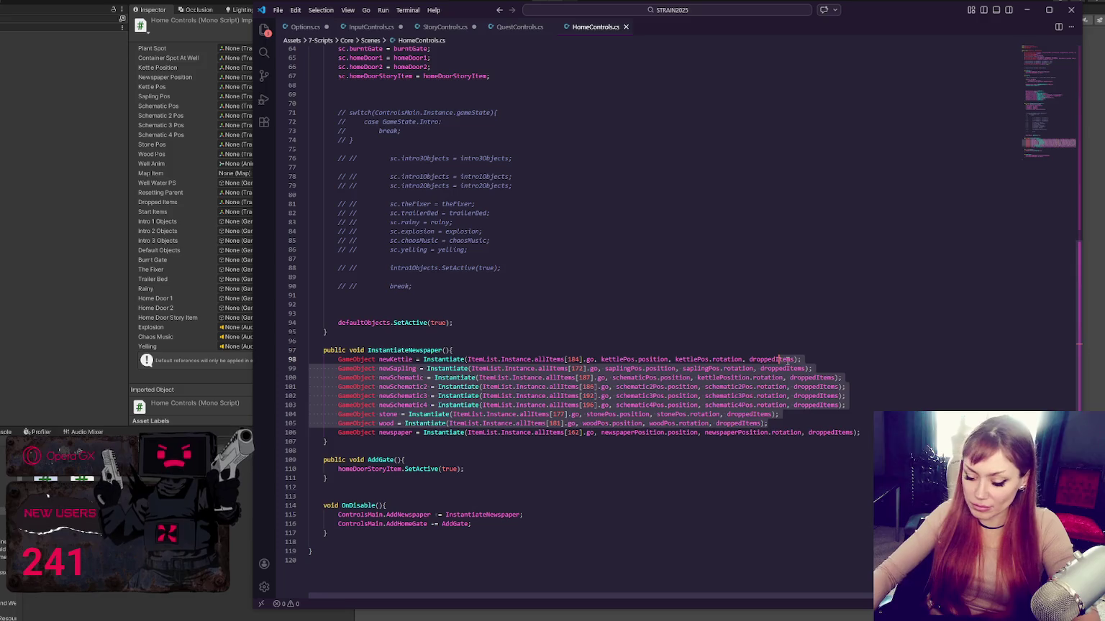
key("ctrl+s")
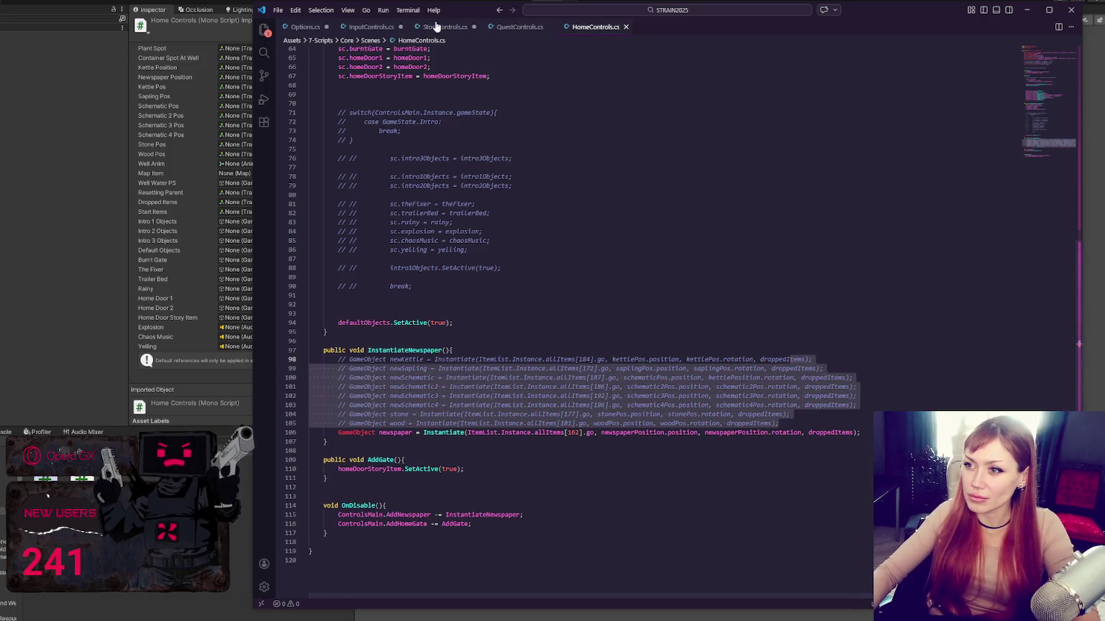
- Paste the item spawning lines into AddExtraTutorialItems in QuestControls.cs
left_click(505, 27)
key("ctrl+v")
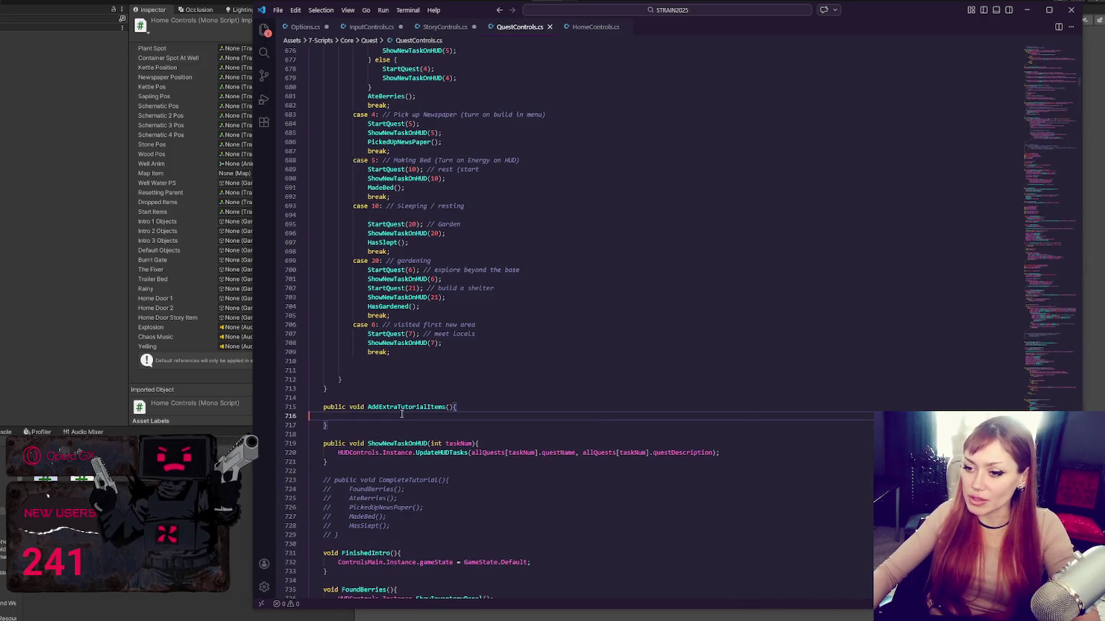
left_click(434, 29)
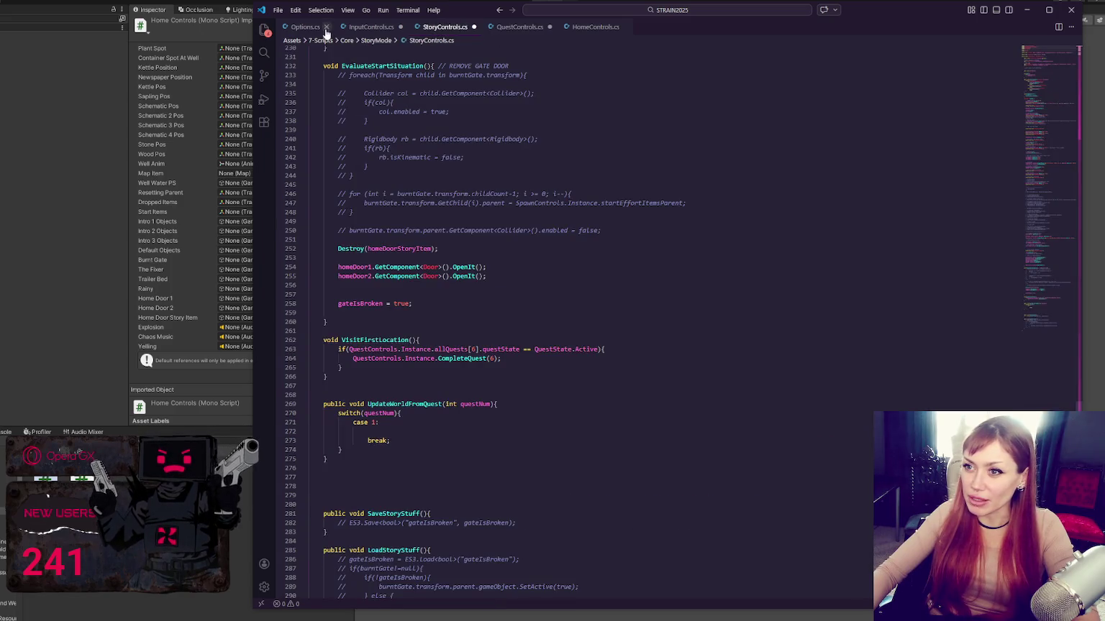
left_click(300, 26)
- Close Options.cs and InputControls.cs, discarding their unsaved changes
left_click(357, 27)
left_click(325, 27)
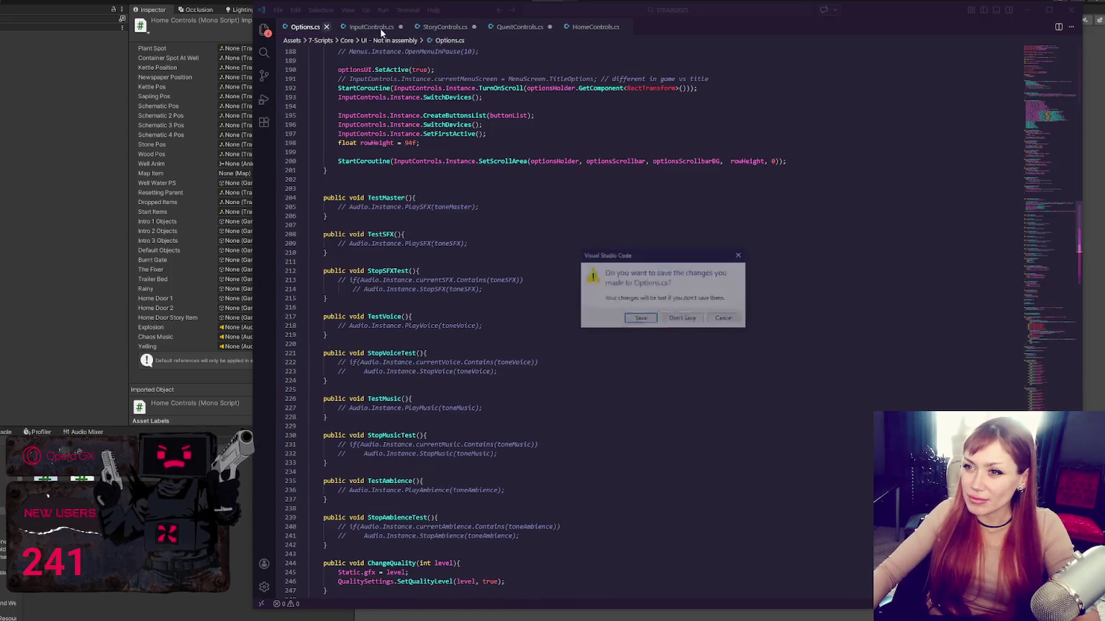
left_click(683, 318)
left_click(346, 27)
left_click(683, 318)
- Review HomeControls.cs up to the AddHomeGate subscription line
left_click(461, 28)
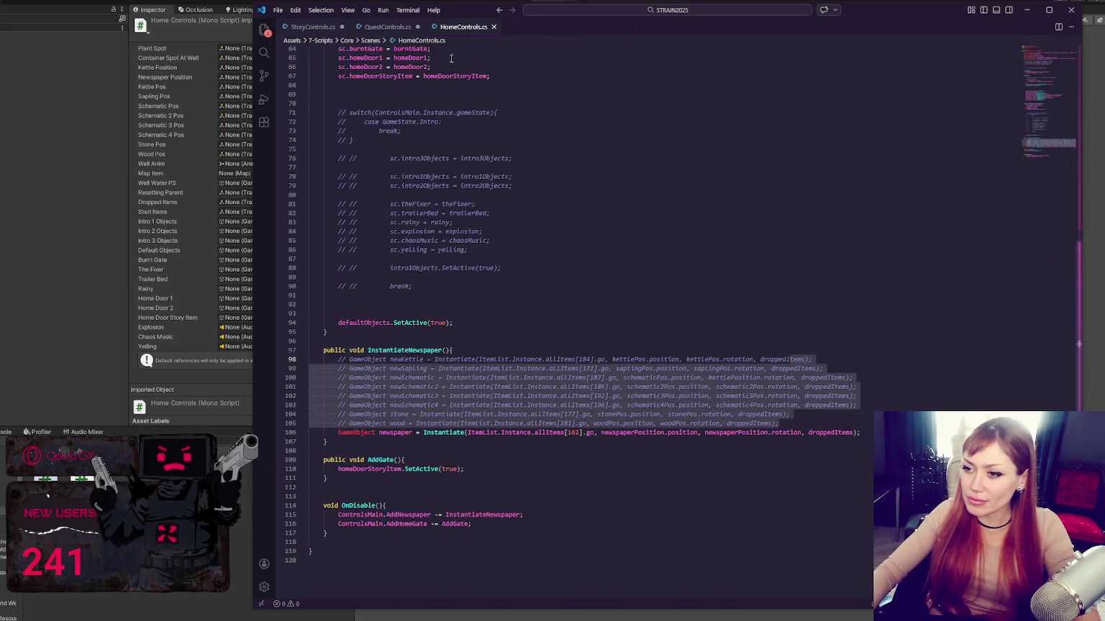
left_click(649, 433)
scroll(732, 398, "up", 3)
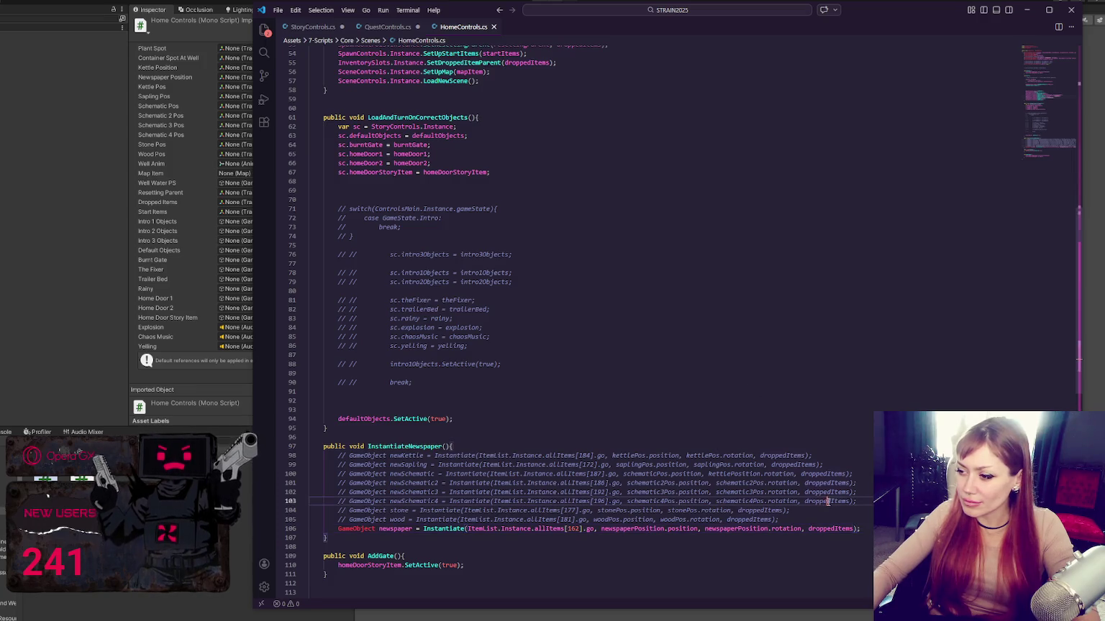
scroll(593, 267, "up", 15)
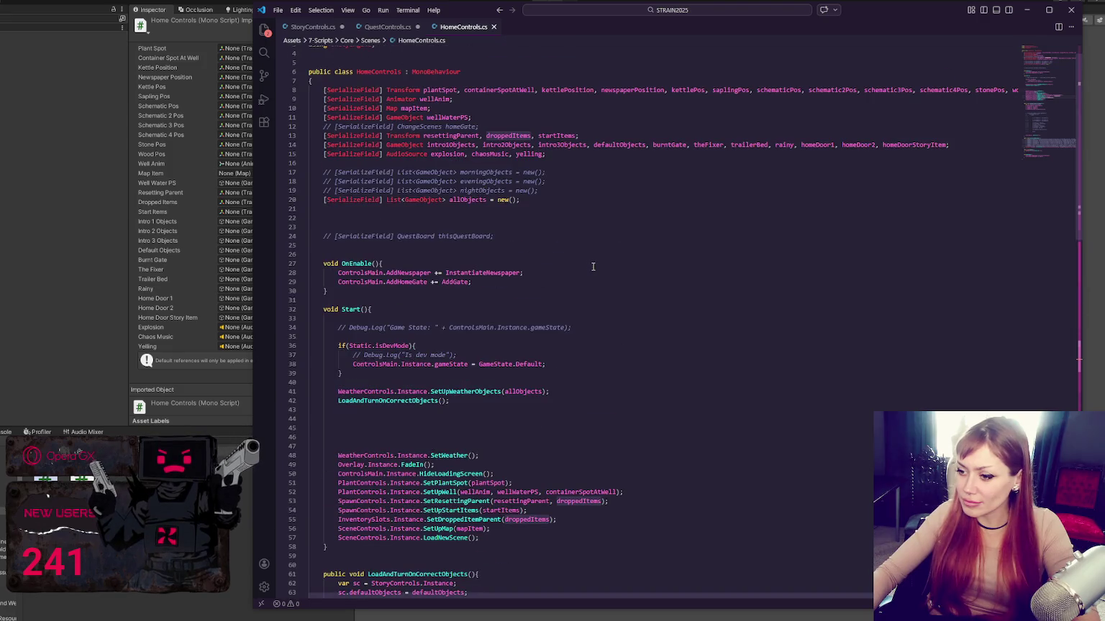
scroll(593, 267, "up", 1)
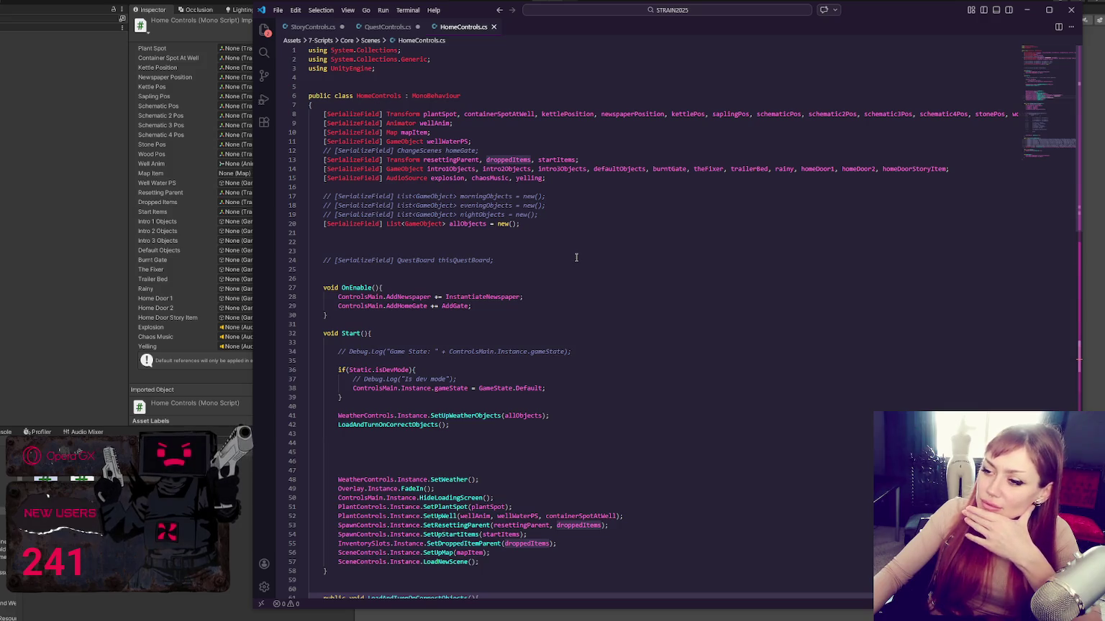
left_click(446, 307)
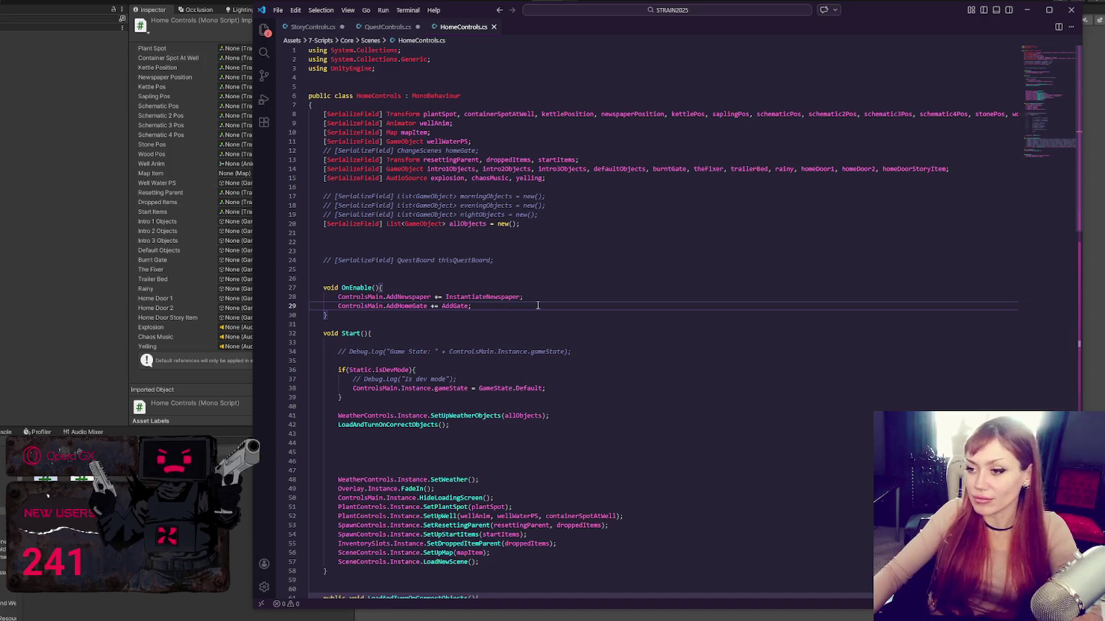
- Cut the whole AddExtraTutorialItems method (lines 714–725) out of QuestControls.cs
left_click(385, 26)
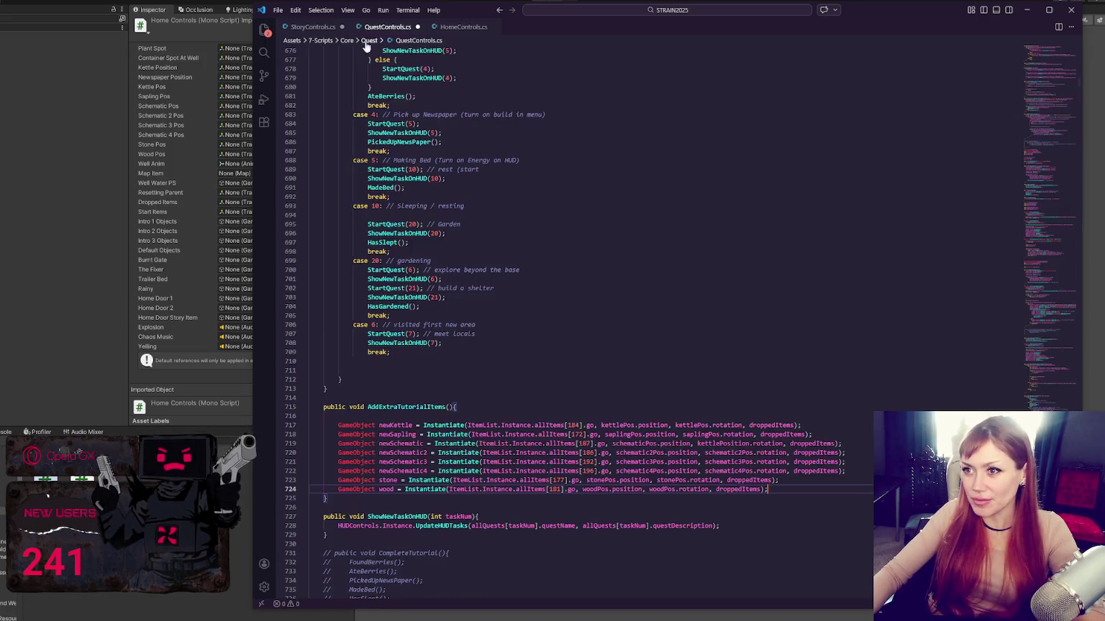
left_click_drag(331, 498, 358, 400)
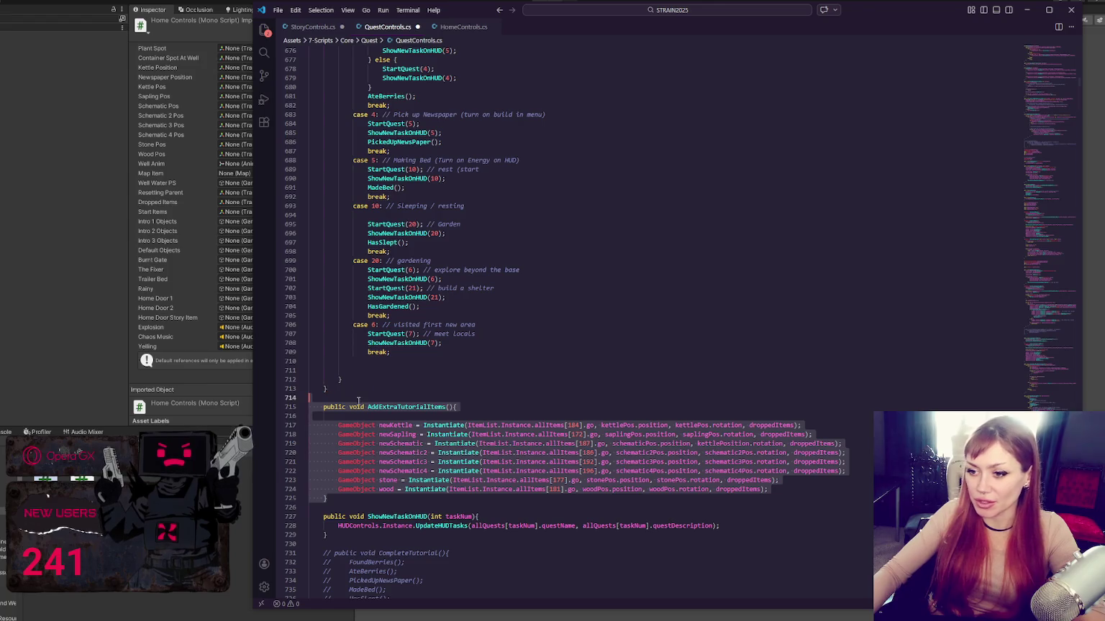
key("ctrl+x")
left_click(324, 29)
- Look over StoryControls.cs around EvaluateStartSituation and VisitFirstLocation
scroll(430, 335, "down", 5)
scroll(637, 346, "up", 10)
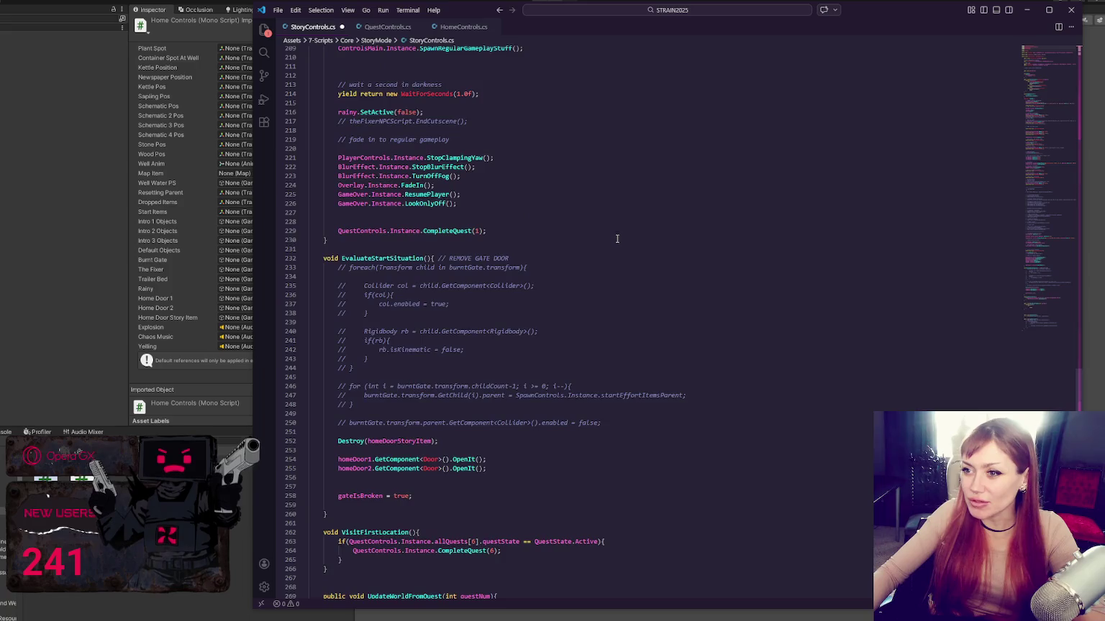
scroll(616, 239, "up", 10)
key("alt+Tab")
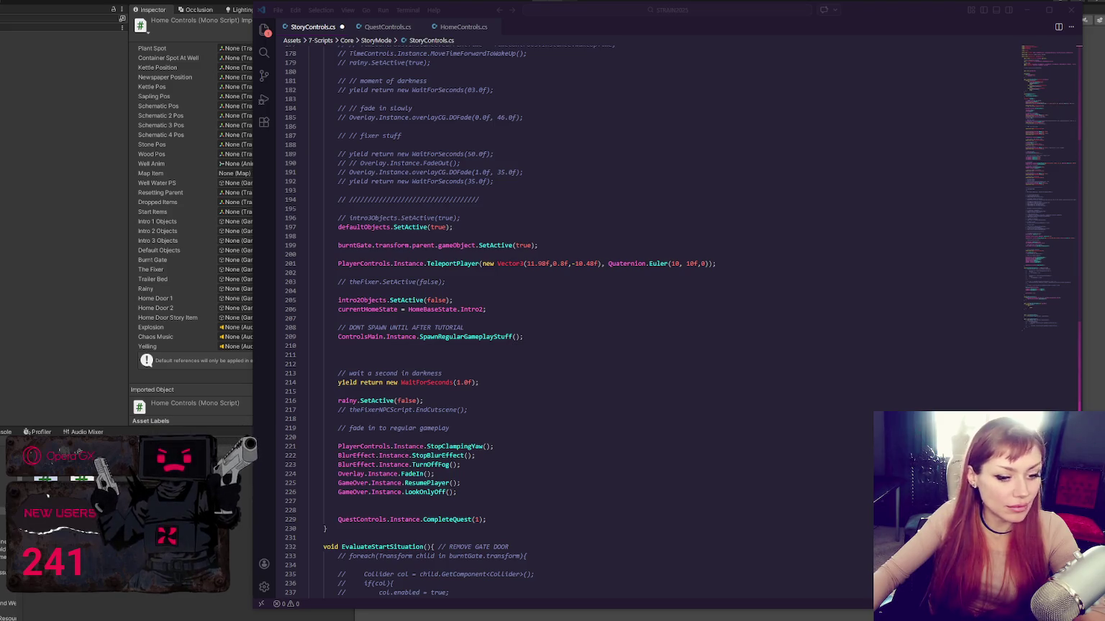
left_click(791, 236)
scroll(710, 278, "down", 20)
scroll(633, 229, "up", 12)
- Select the commented-out item spawn lines in HomeControls.cs InstantiateNewspaper
left_click(463, 27)
scroll(537, 279, "down", 15)
left_click_drag(786, 473, 456, 397)
- Delete the commented-out item lines and add an InstantiateOtherItems() method holding the pasted item lines
key("Delete")
left_click(519, 420)
key("Return")
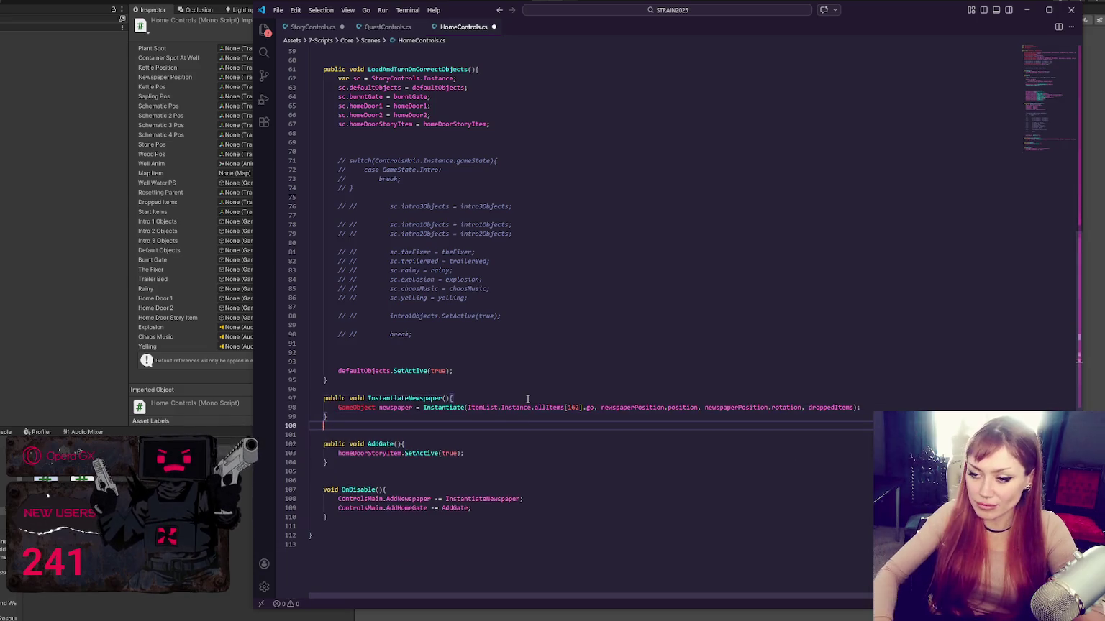
key("Return")
type("public vodi Inst")
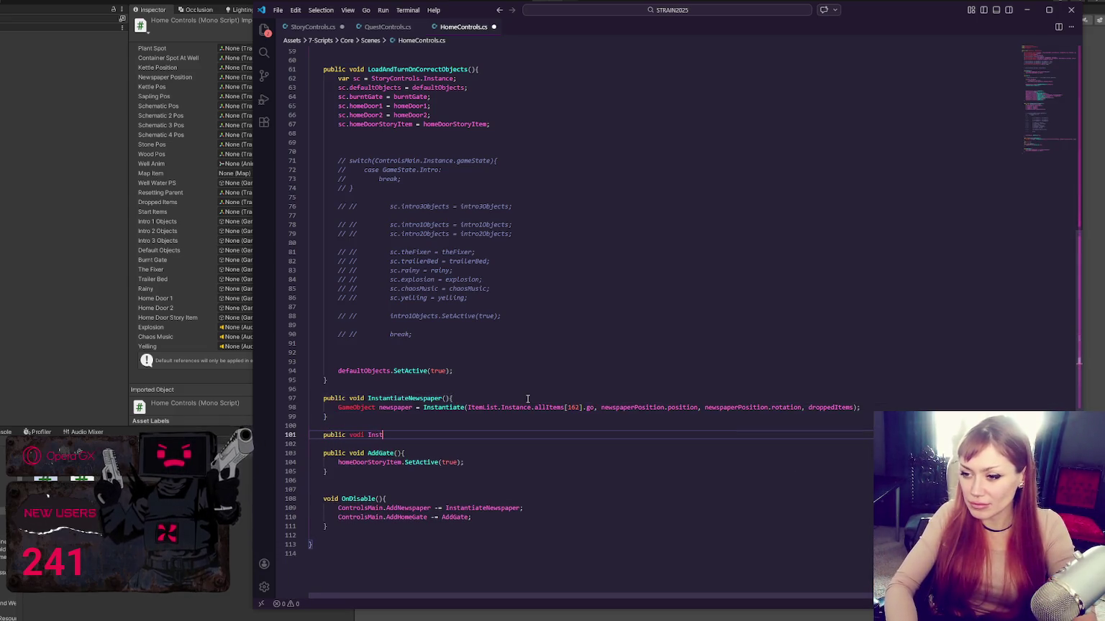
key("BackSpace")
key("BackSpace")
key("BackSpace")
type("id ")
type("Instantiate")
type("b")
type("herItems(){")
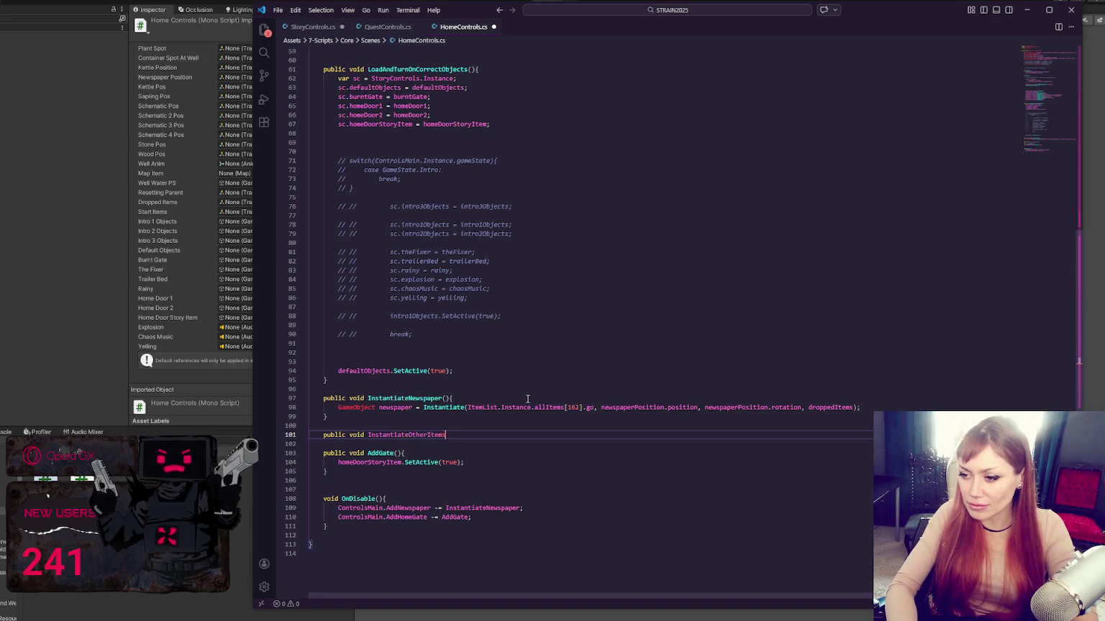
key("Return")
key("Return")
key("ctrl+v")
key("Return")
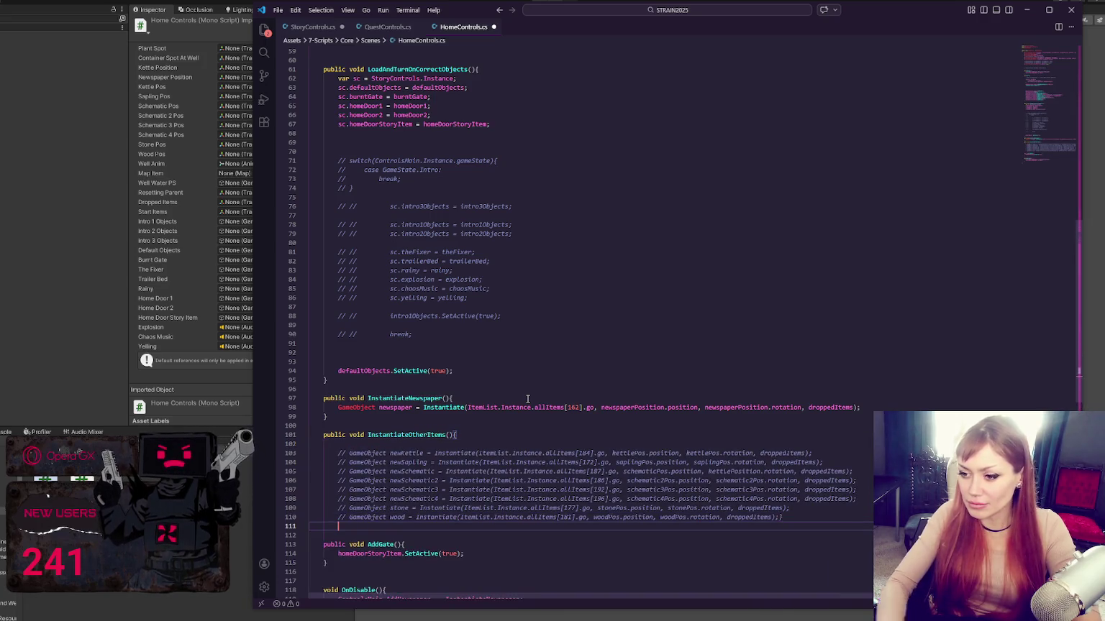
type("}")
- Uncomment the pasted item-spawning lines and remove the blank line under the method header
left_click_drag(513, 453, 537, 517)
key("ctrl+slash")
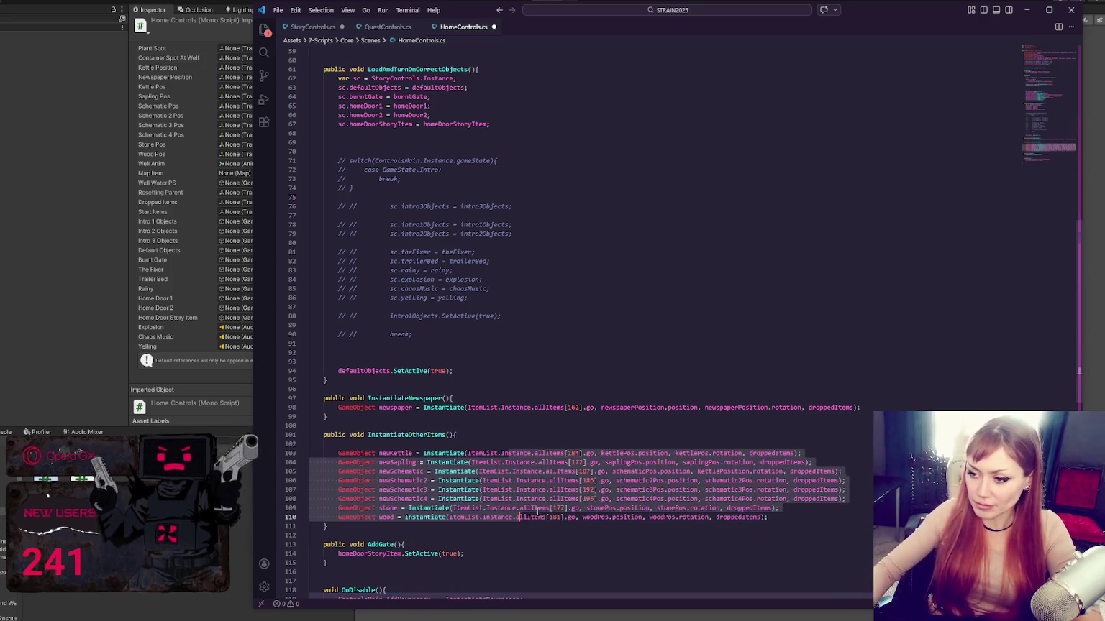
left_click(510, 452)
left_click(513, 444)
key("BackSpace")
- Duplicate the wood spawn line as scrapMetal, using scrapMetalPos for position and rotation
scroll(514, 447, "down", 3)
left_click(808, 407)
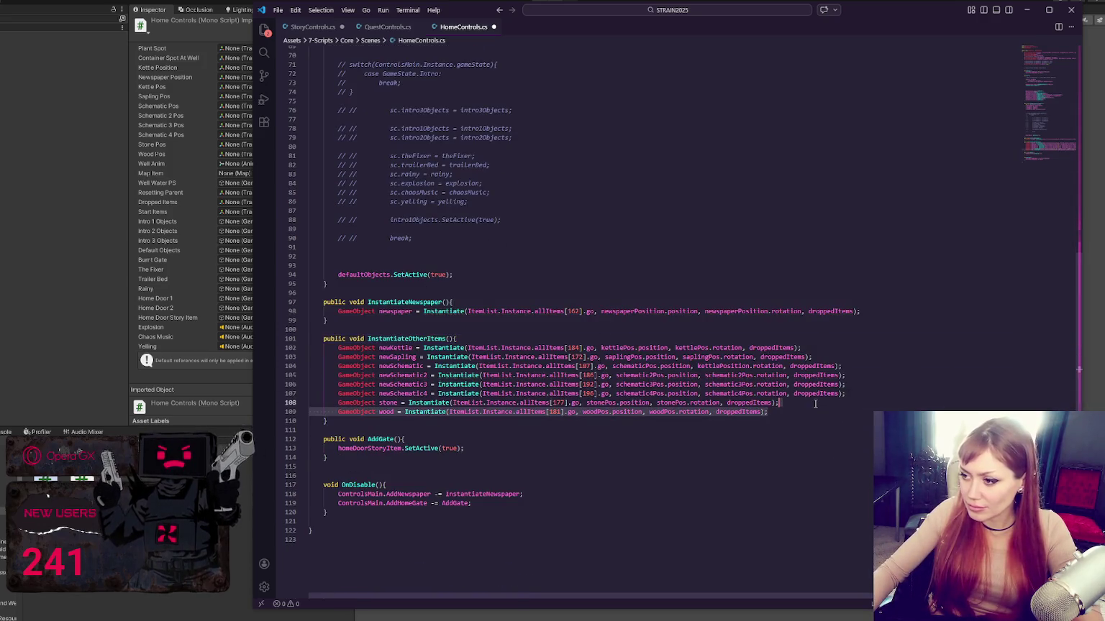
key("shift+alt+Down")
double_click(386, 421)
type("scrapMetal")
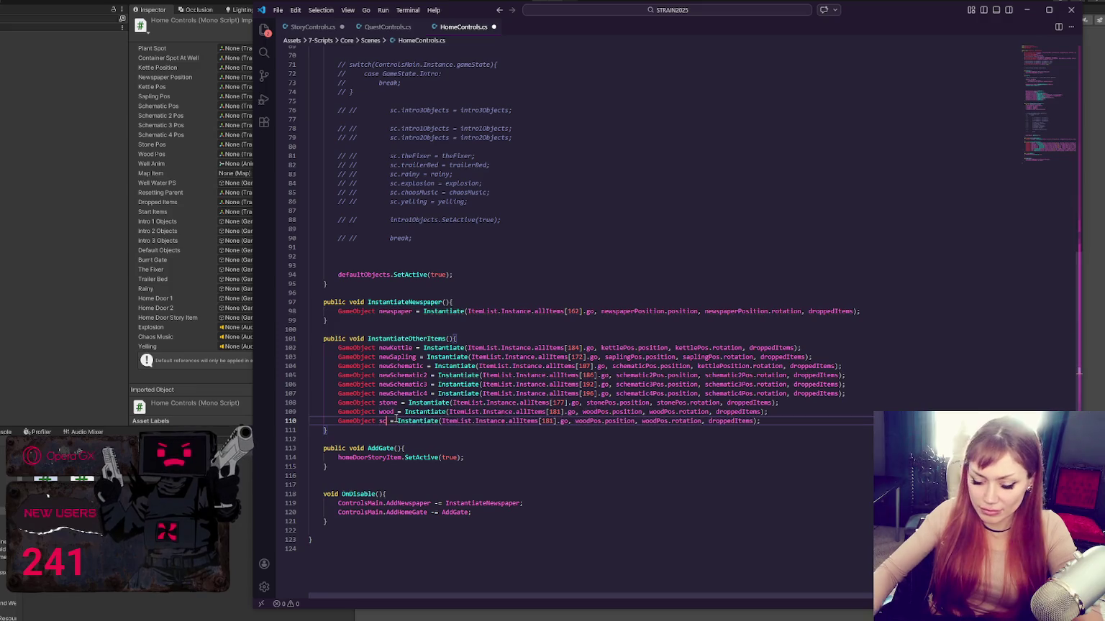
double_click(399, 420)
left_click_drag(605, 422, 616, 421)
key("ctrl+v")
left_click_drag(693, 421, 712, 422)
key("ctrl+v")
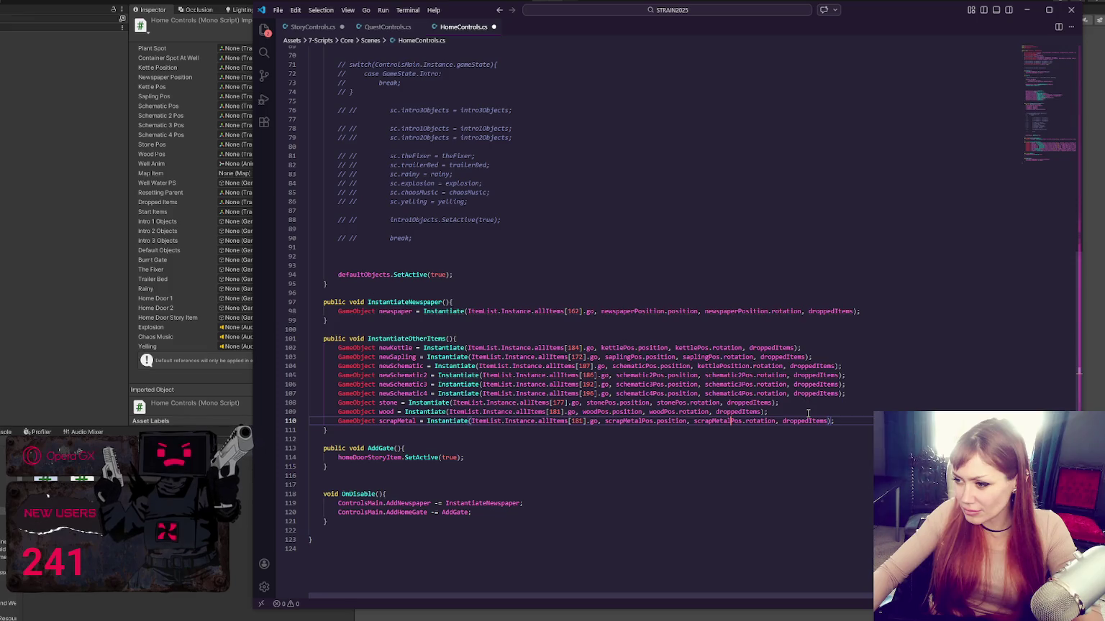
- Add a scrapMetalPos field to the Transform fields, save HomeControls.cs, and return to Unity
scroll(776, 412, "up", 20)
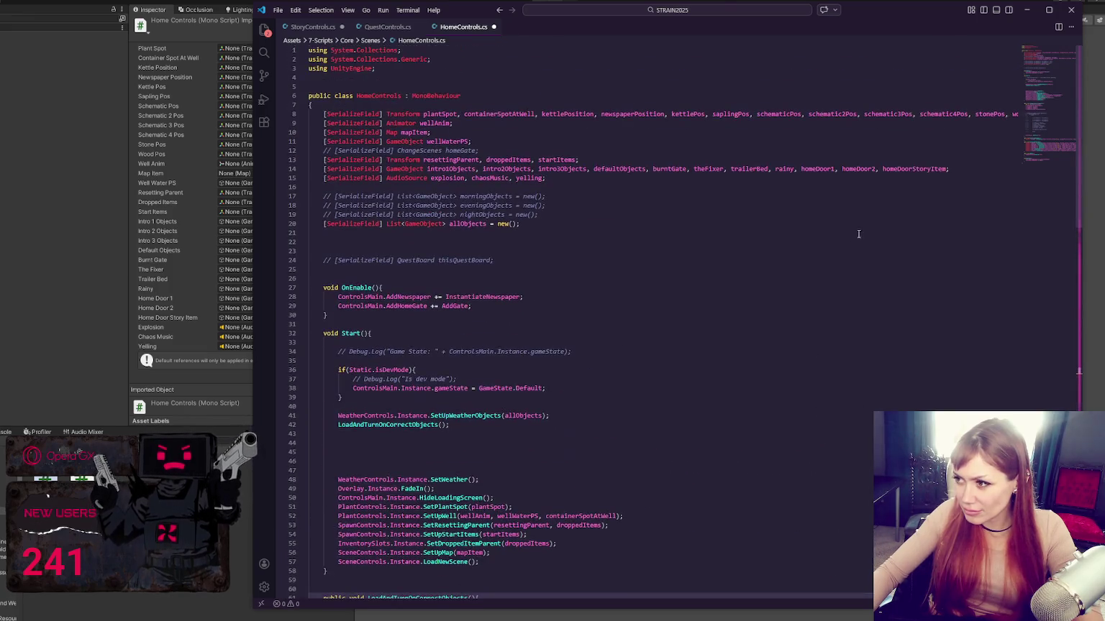
scroll(823, 590, "right", 2)
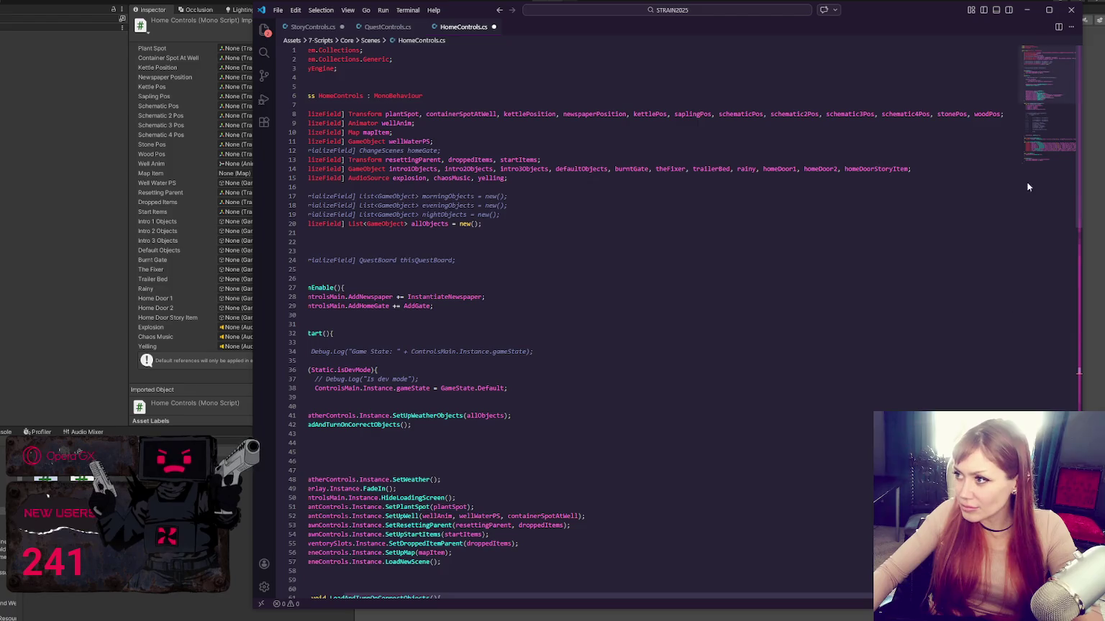
left_click(974, 113)
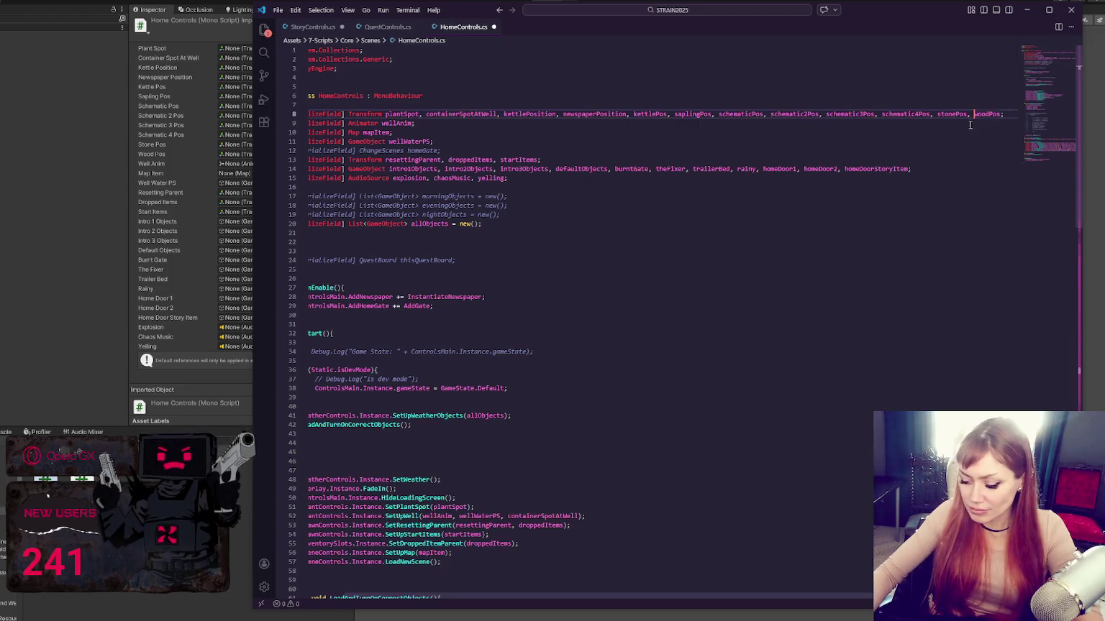
key("Return")
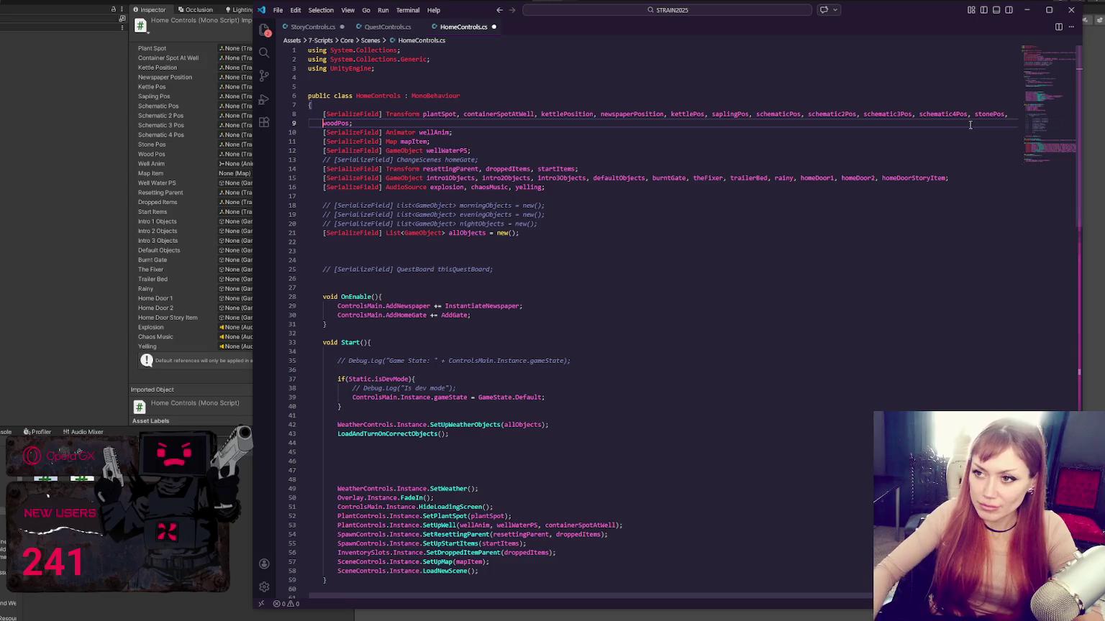
type(", sq")
type("scrapMetalPo")
key("ctrl+s")
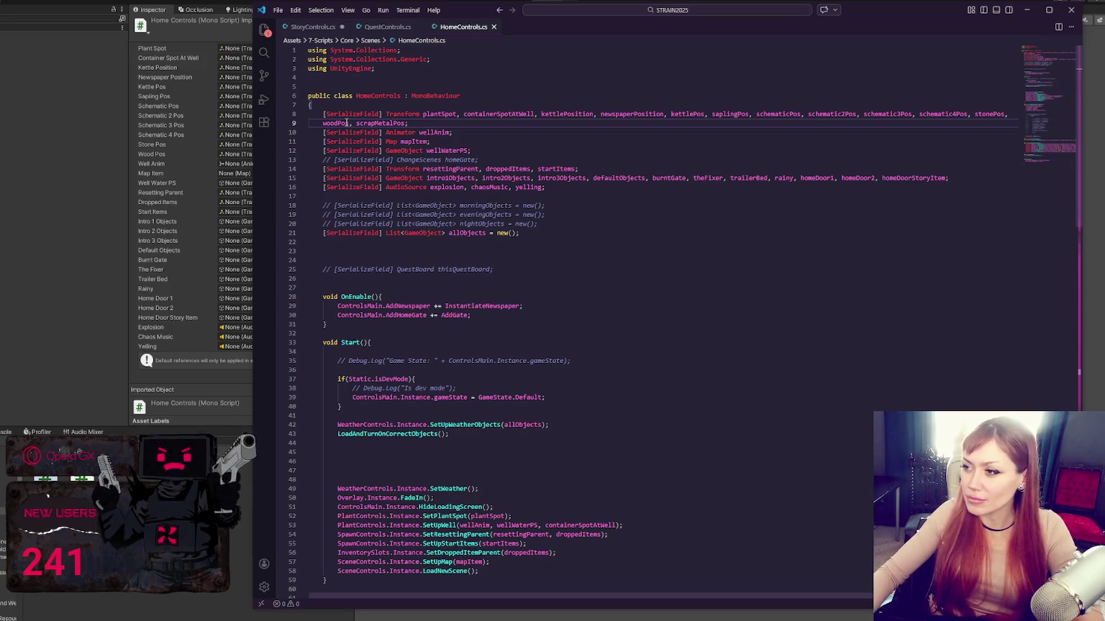
scroll(493, 162, "down", 20)
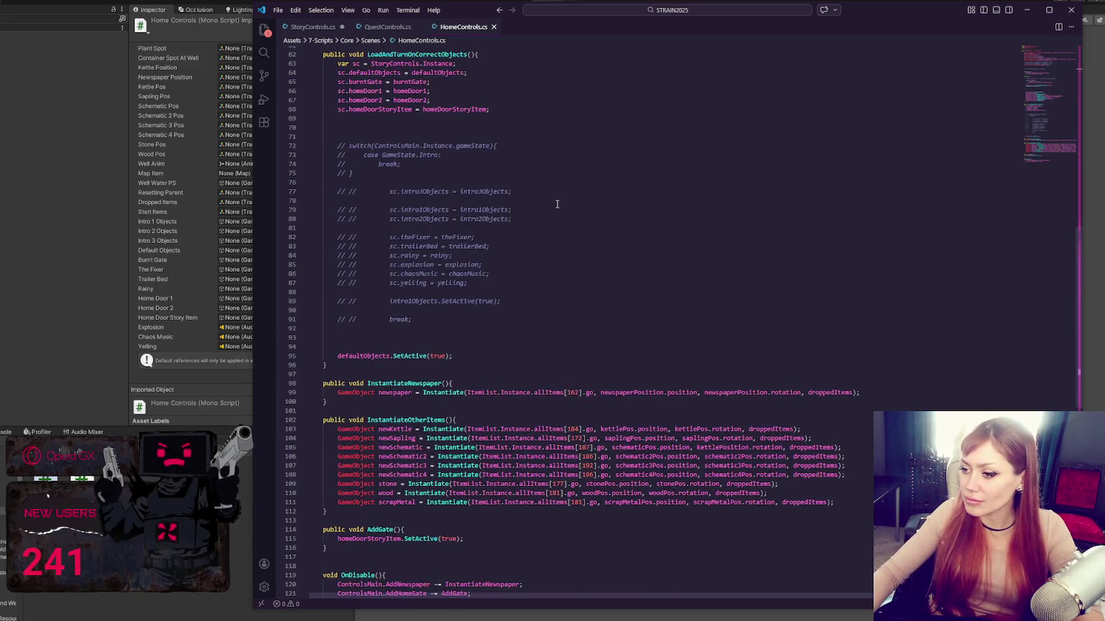
left_click(108, 165)
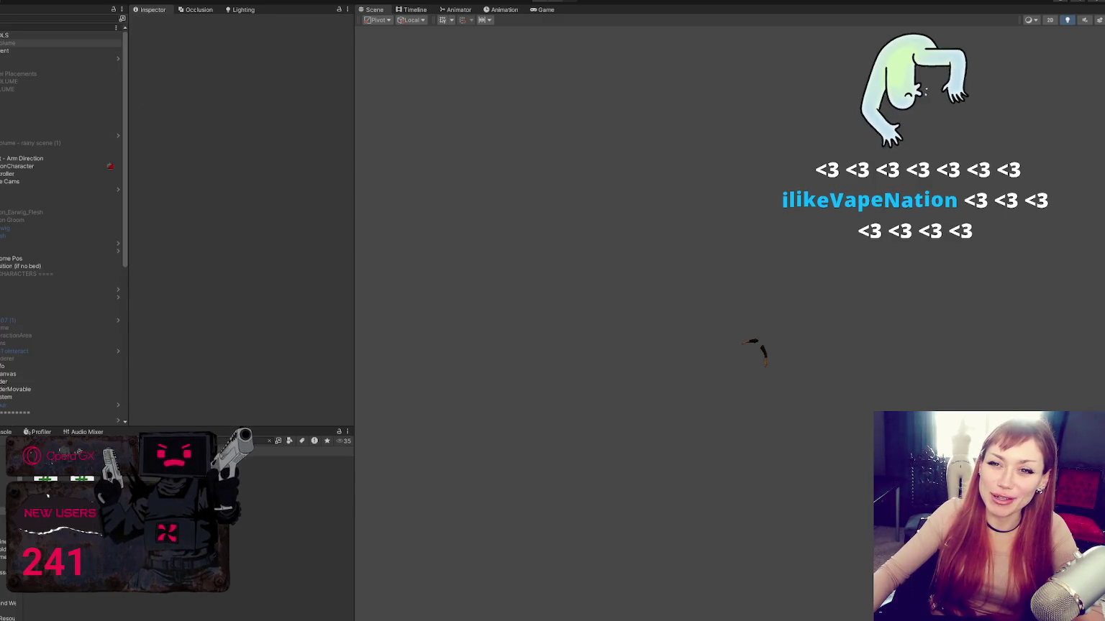
- Select CONTROLS and scroll through its Inspector components, collapsing the Options component
left_click(79, 34)
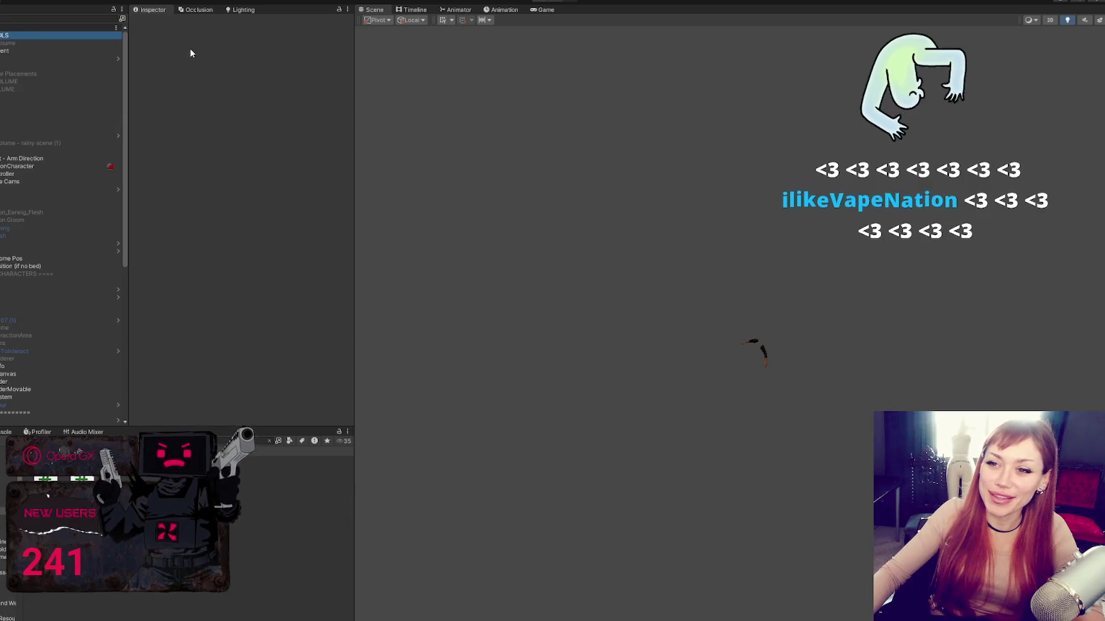
scroll(273, 198, "down", 10)
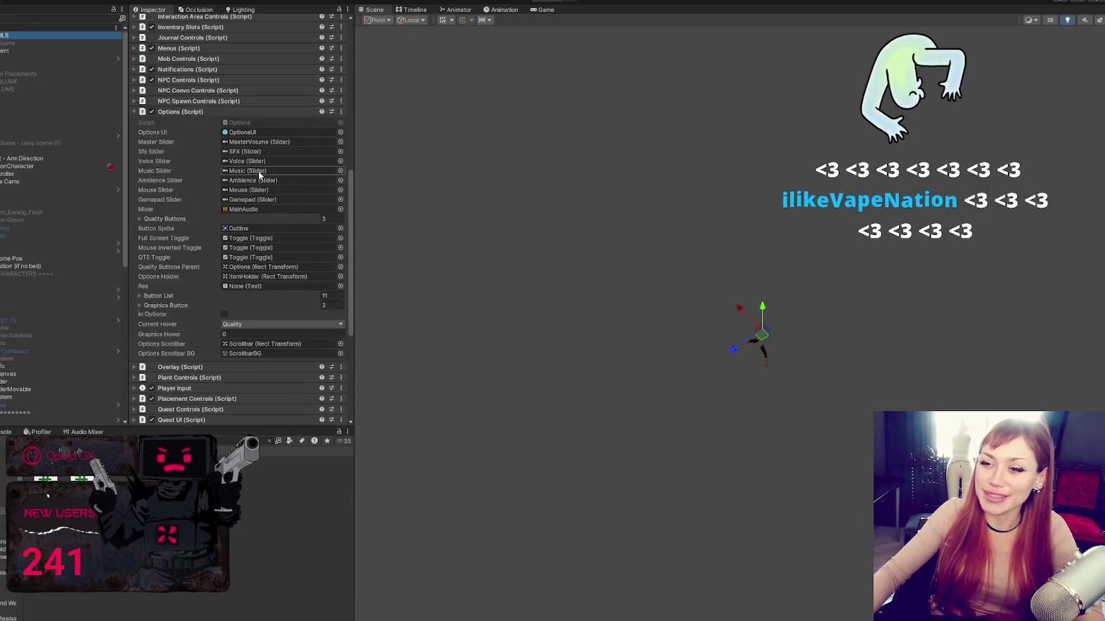
left_click(224, 112)
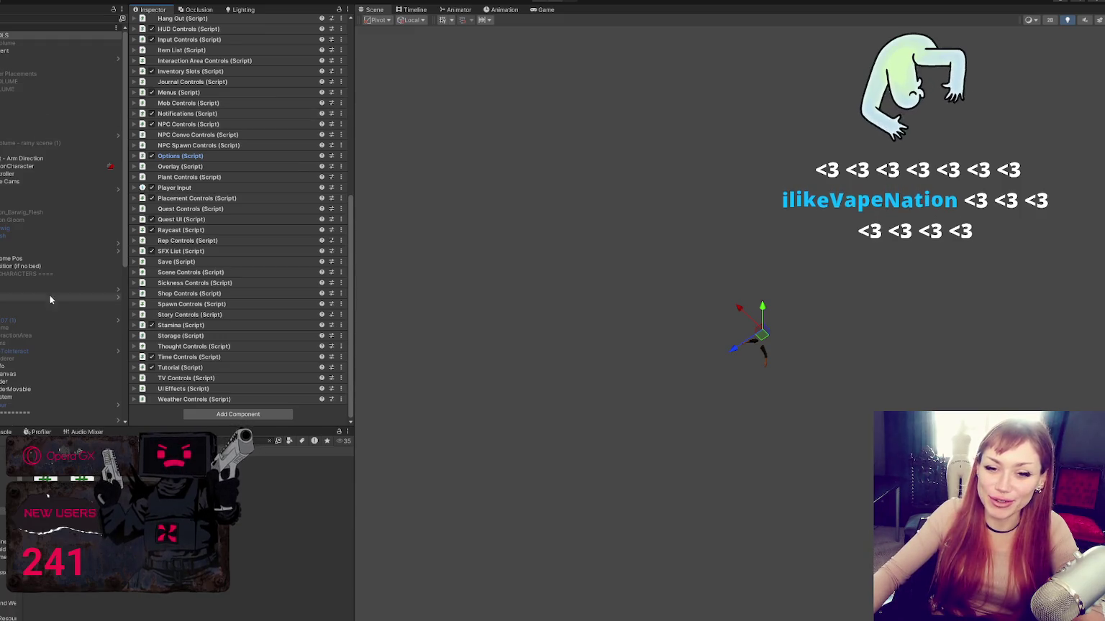
scroll(301, 159, "up", 10)
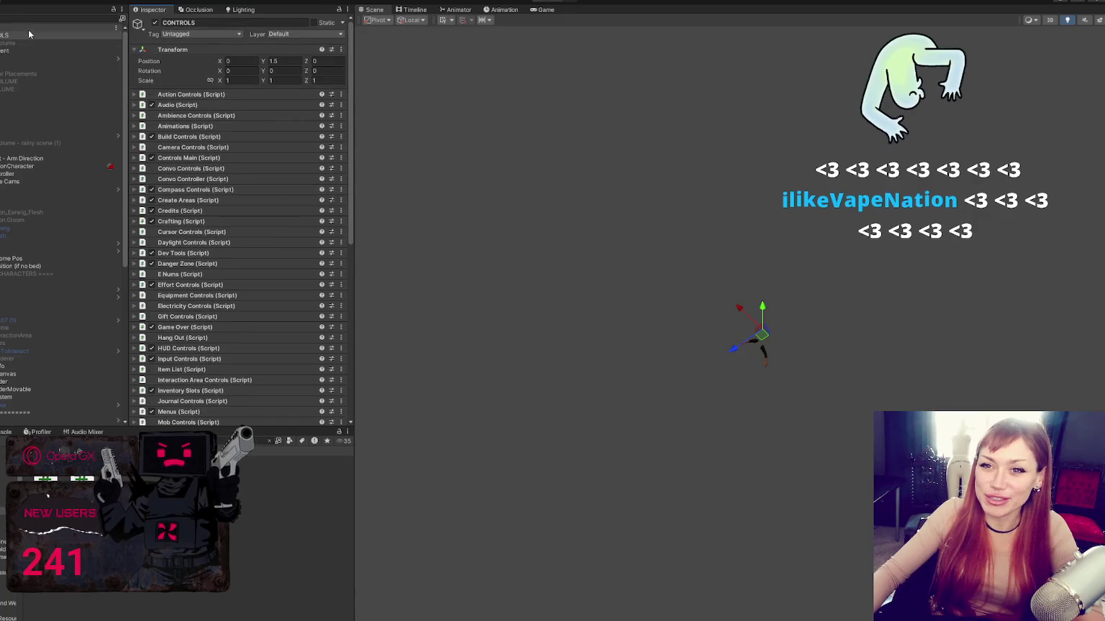
scroll(272, 197, "down", 5)
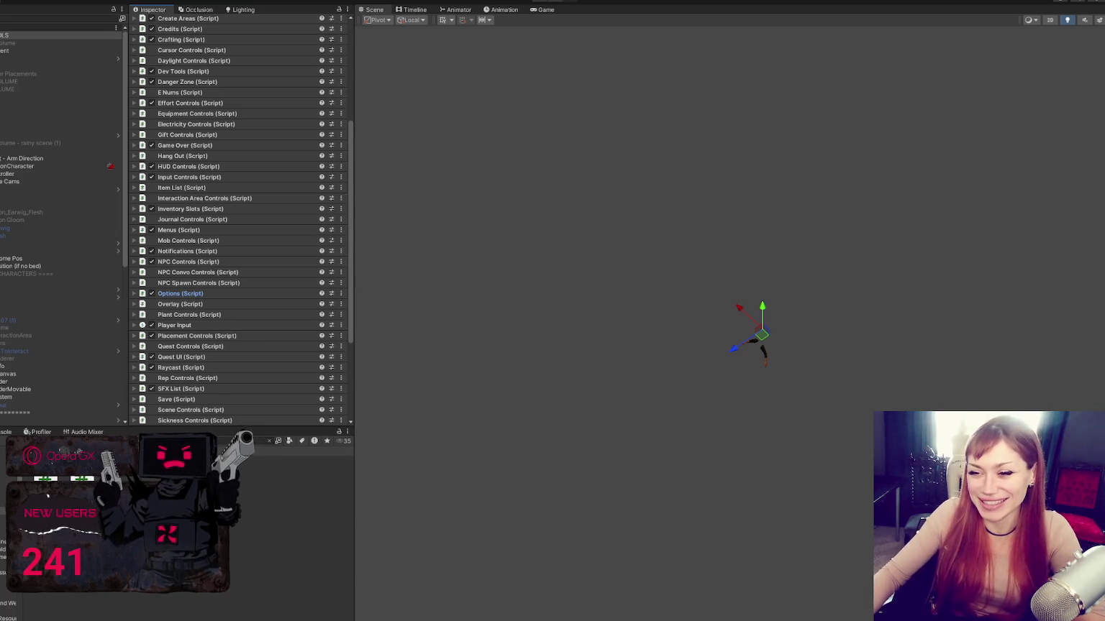
scroll(242, 351, "down", 5)
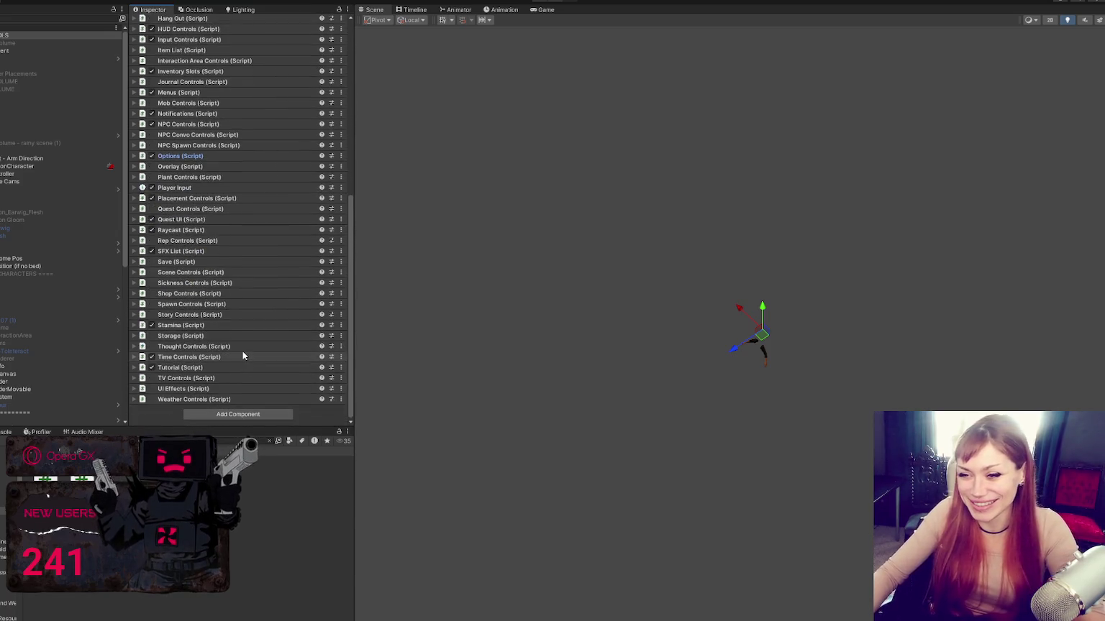
left_click(191, 157)
left_click(191, 157)
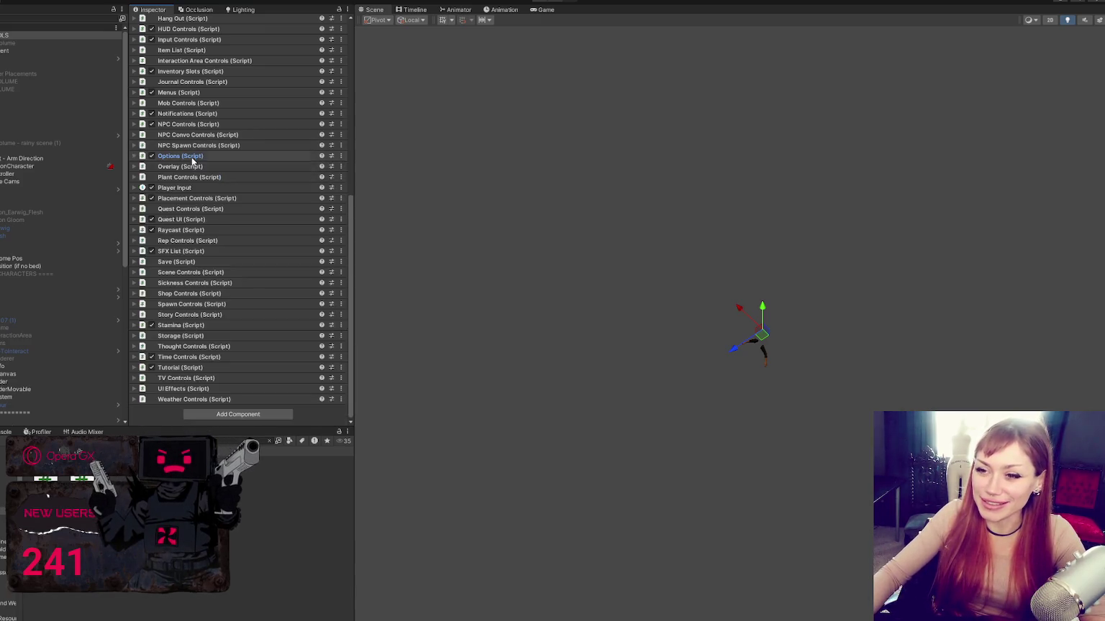
- Reselect CONTROLS and scroll its scripts from Action Controls down to Sickness Controls
key("alt+Tab")
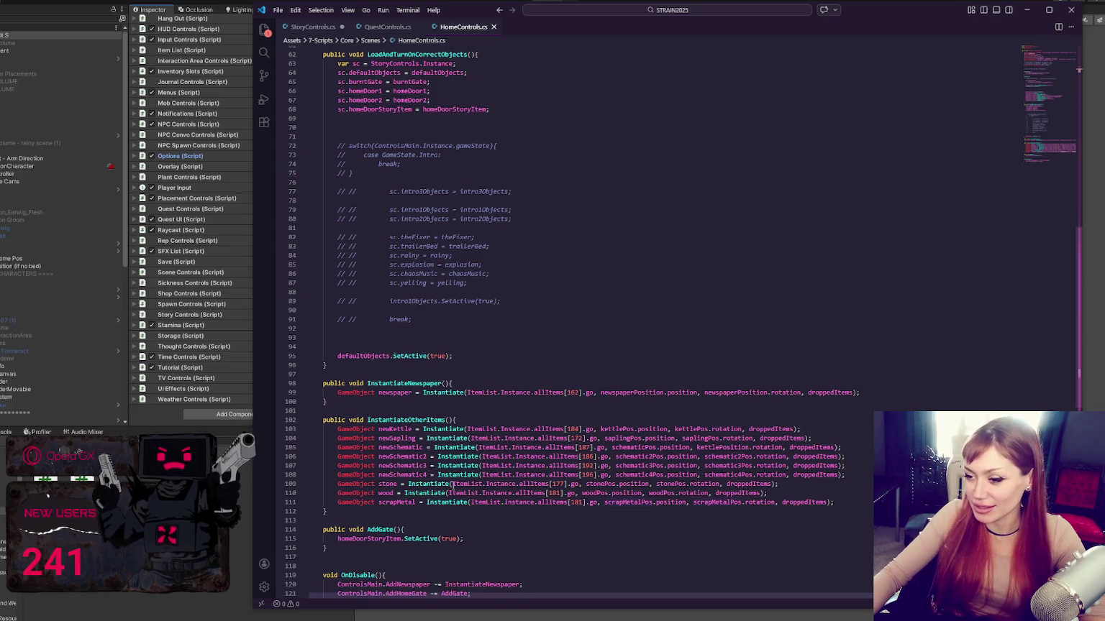
left_click(124, 48)
scroll(170, 83, "up", 10)
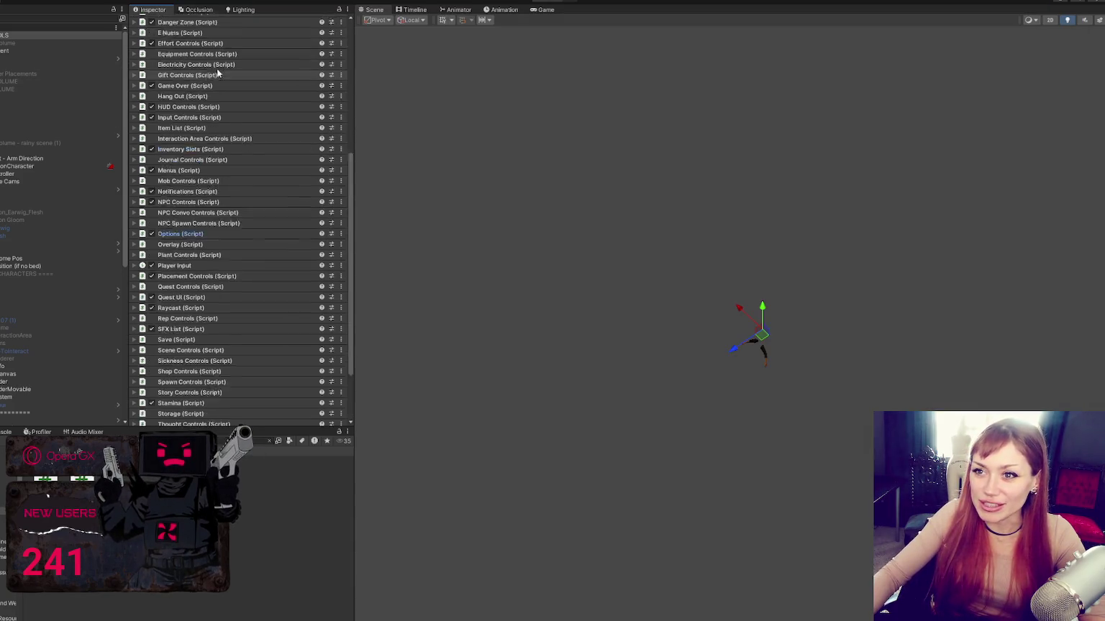
scroll(187, 94, "down", 10)
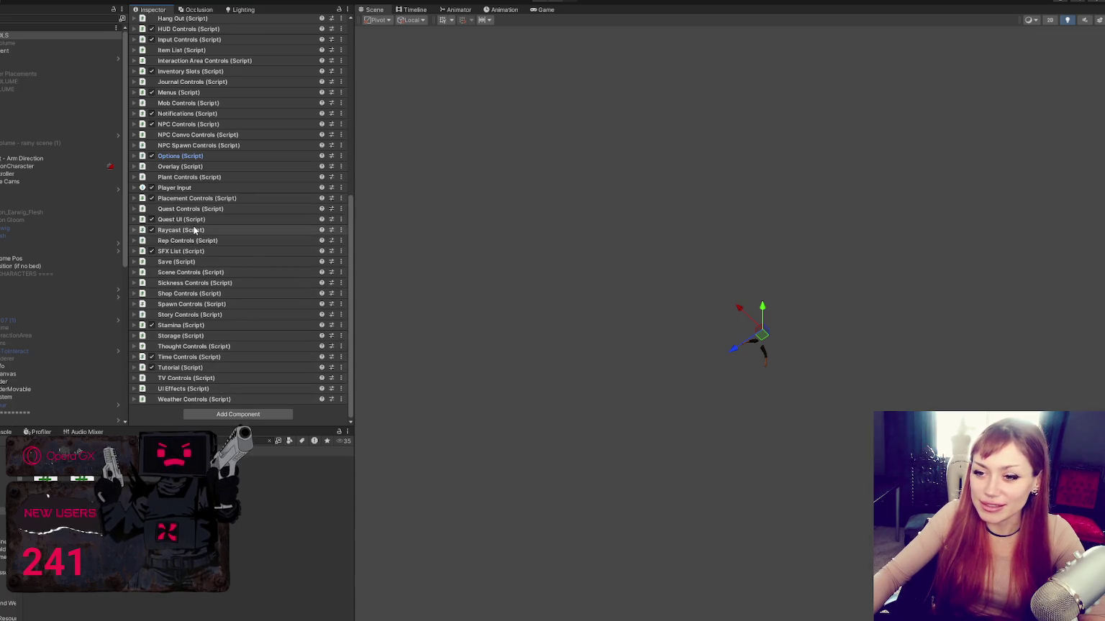
scroll(158, 243, "up", 3)
scroll(157, 243, "up", 9)
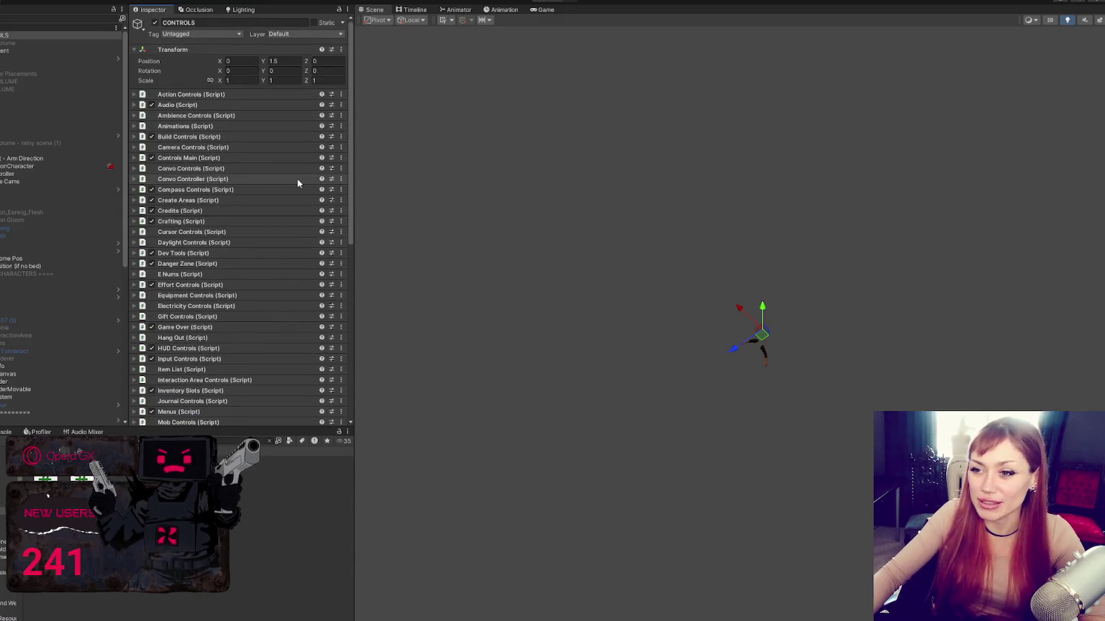
scroll(245, 234, "down", 6)
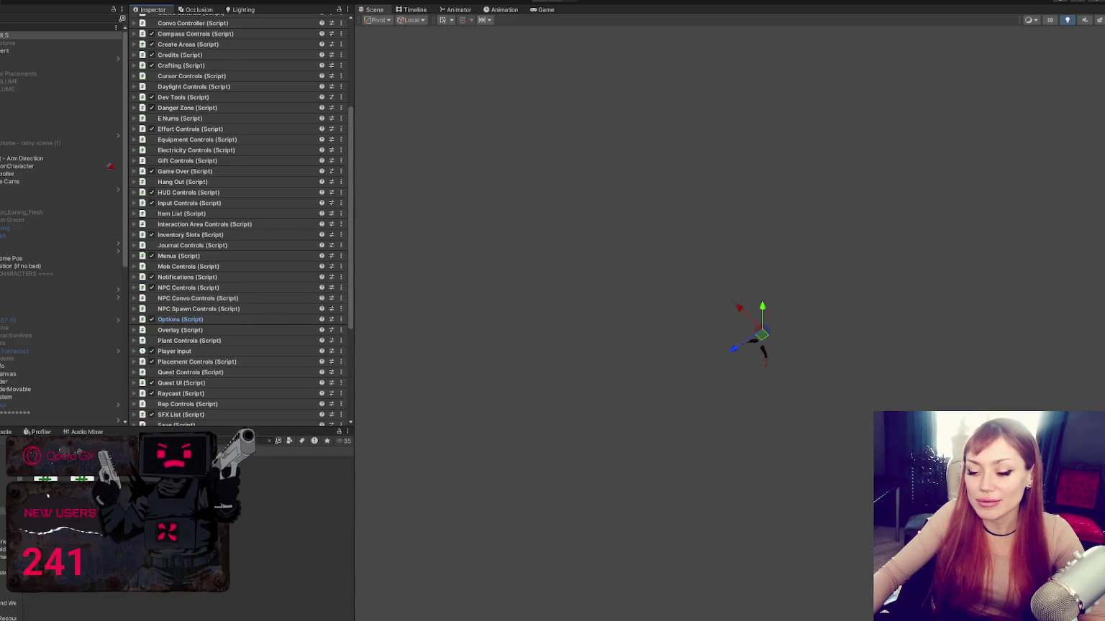
key("alt+Tab")
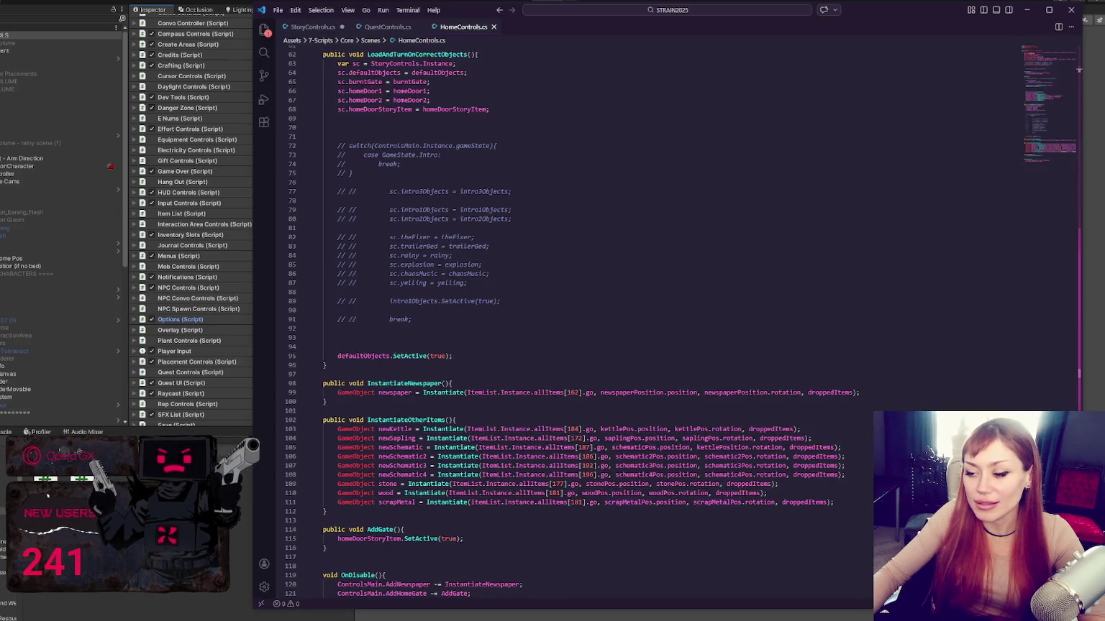
key("alt+Tab")
left_click(53, 34)
scroll(229, 168, "down", 5)
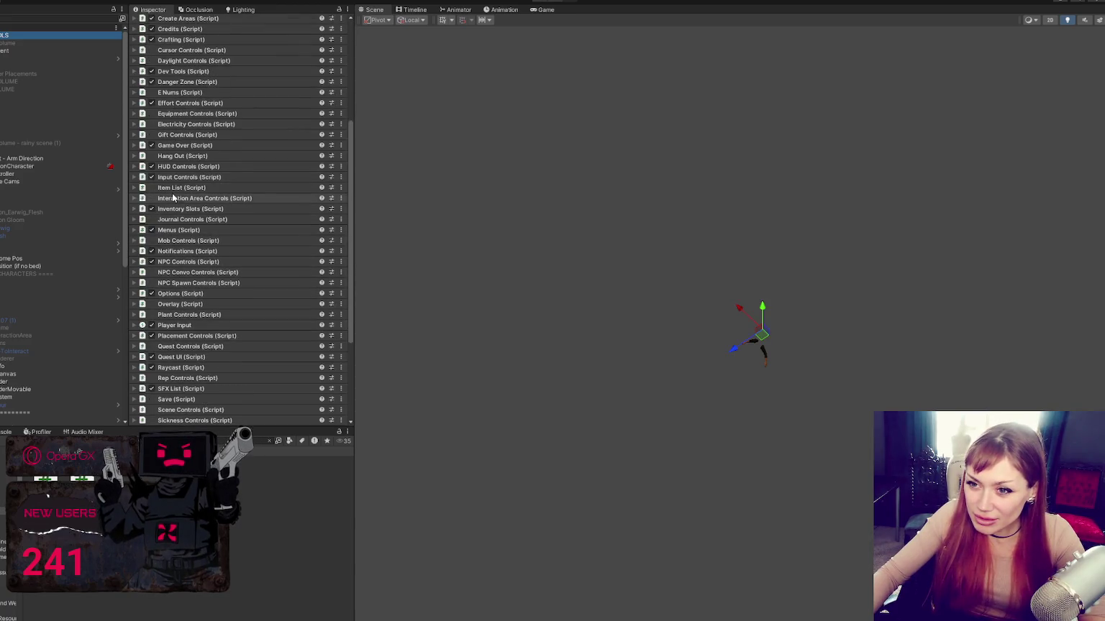
- Expand the Item List component and its All Items array, scrolling to the Scrap Metal entry
left_click(171, 188)
left_click(230, 208)
scroll(252, 281, "down", 15)
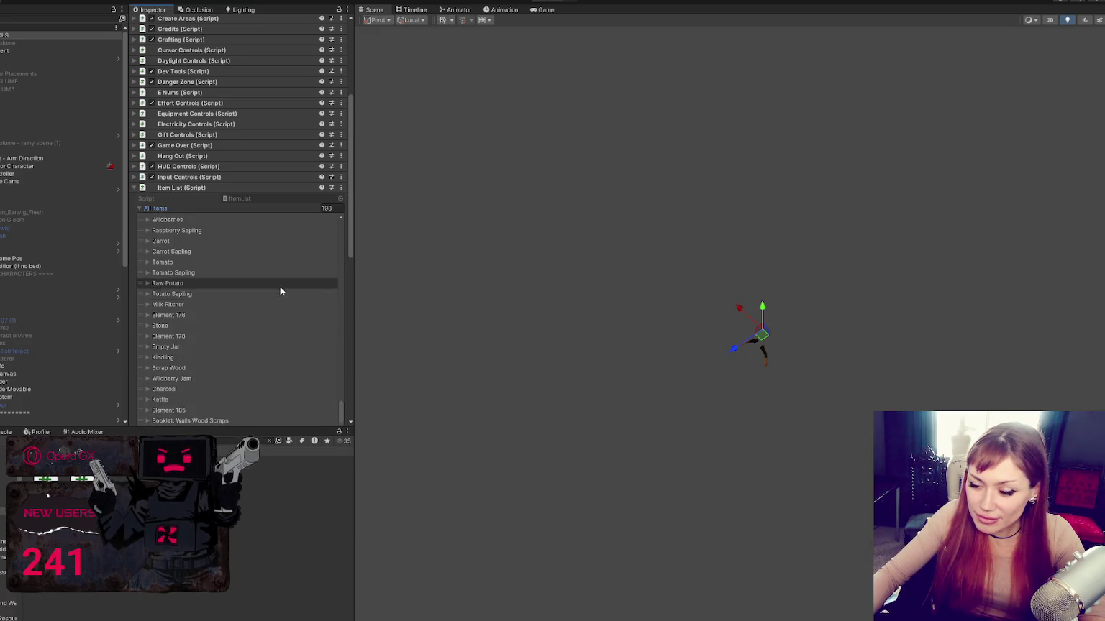
scroll(281, 288, "down", 5)
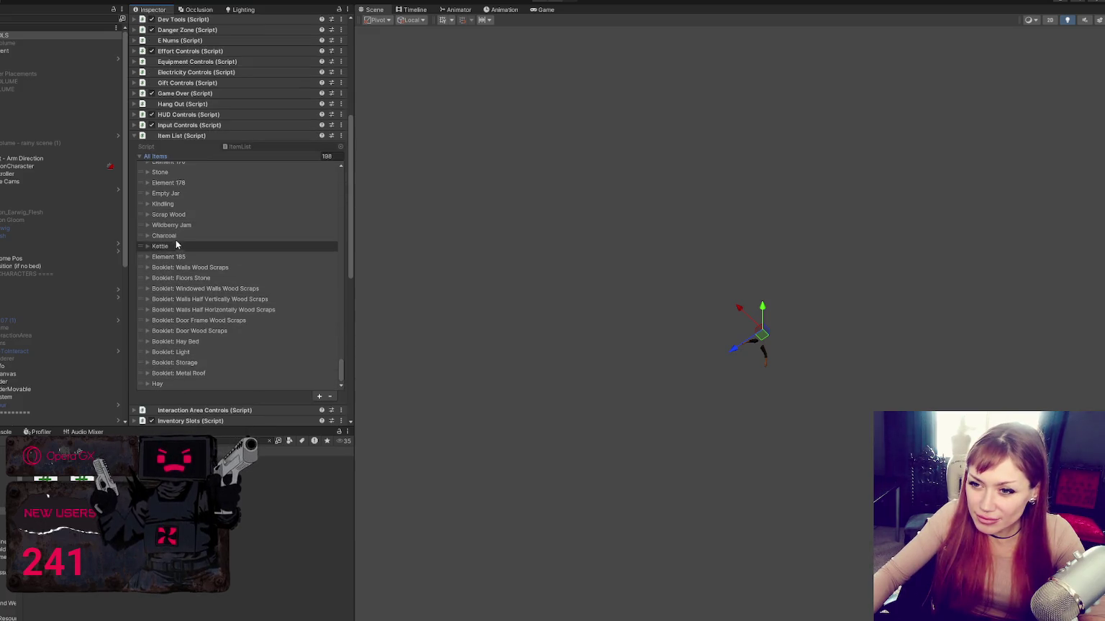
scroll(172, 265, "up", 3)
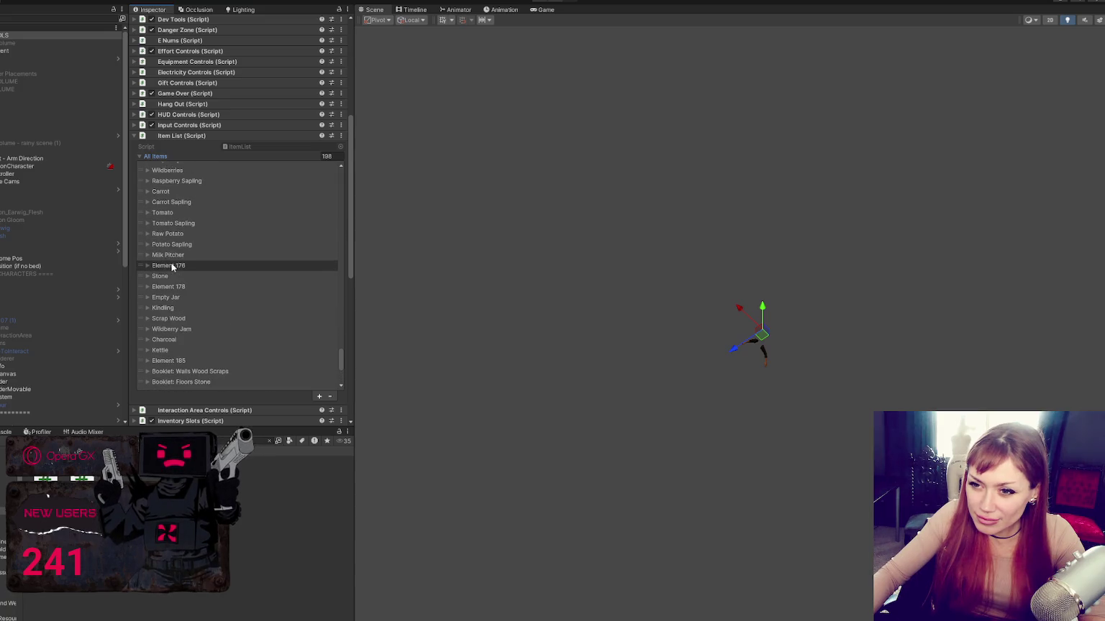
scroll(171, 266, "up", 3)
scroll(171, 267, "up", 2)
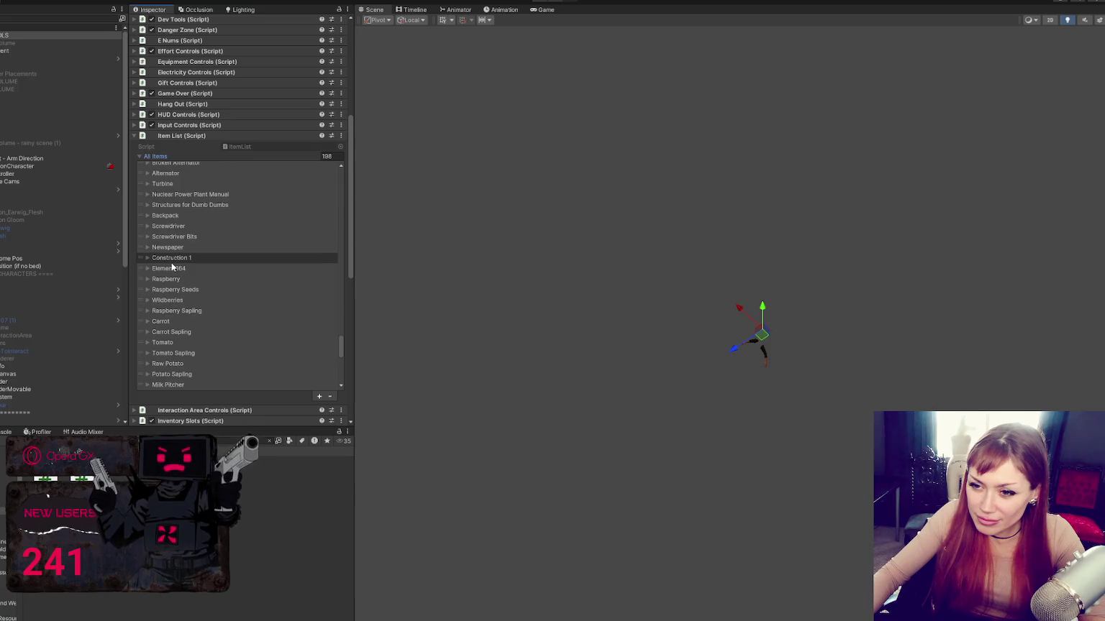
scroll(171, 266, "up", 3)
scroll(172, 262, "up", 8)
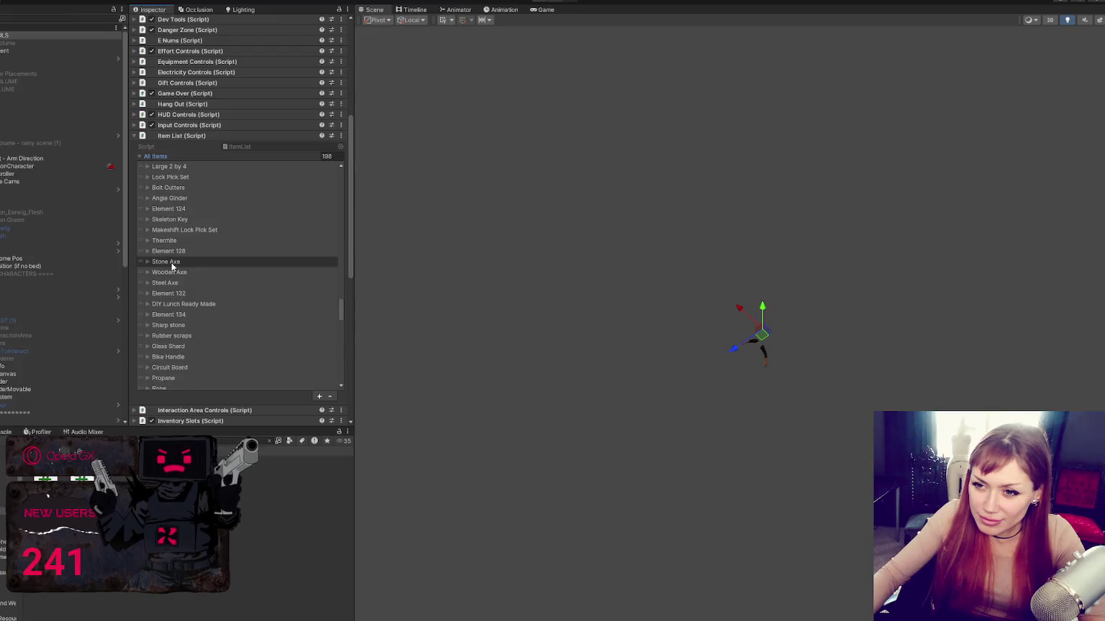
scroll(171, 262, "up", 5)
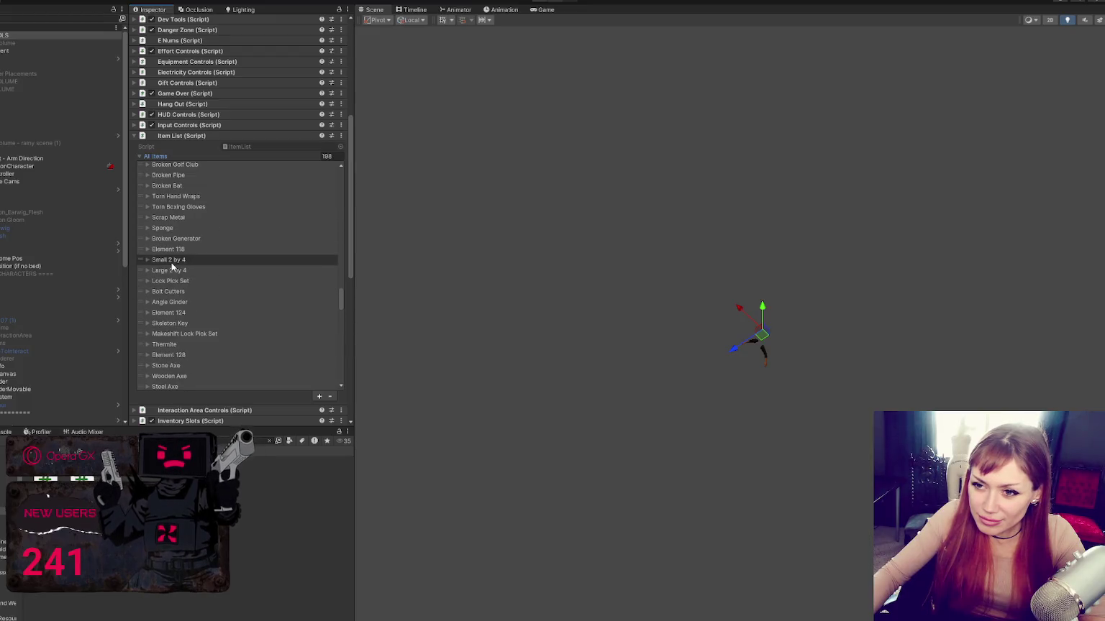
scroll(171, 262, "up", 1)
- Expand and select Scrap Metal, then select the scrap metal item index on line 111 of HomeControls.cs
left_click(171, 244)
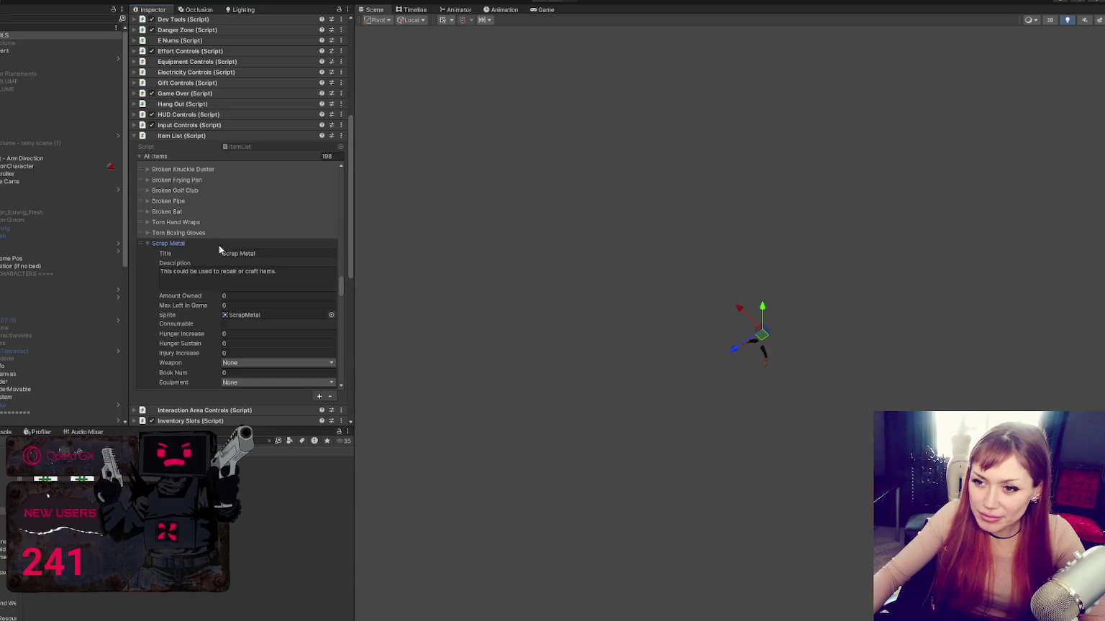
left_click(219, 246)
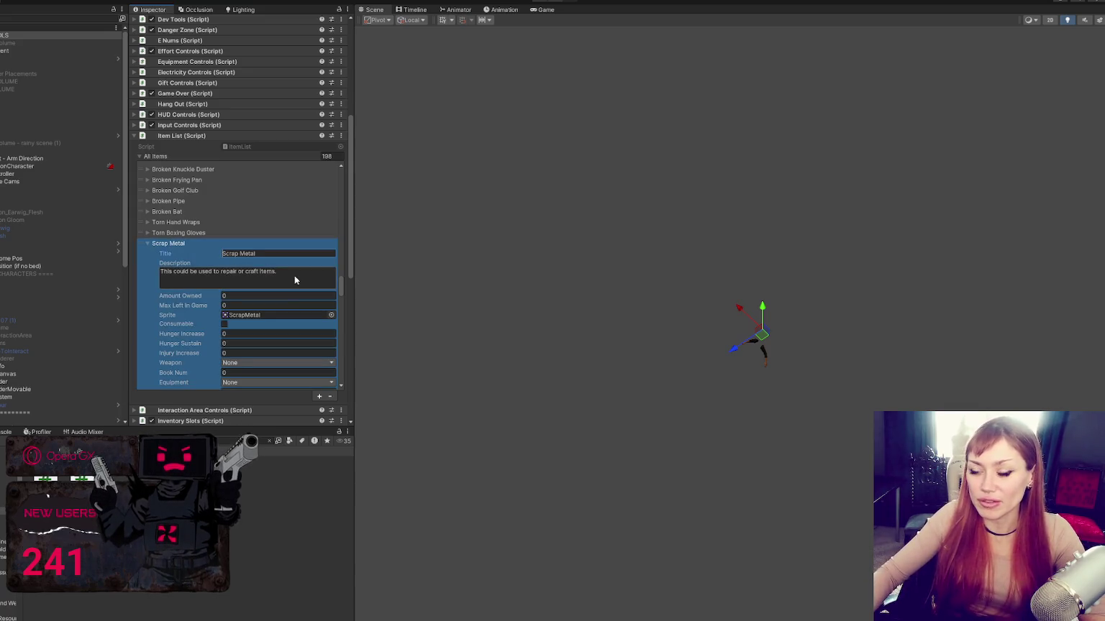
key("alt+Tab")
double_click(575, 503)
- Set the scrap metal index to 115 and duplicate the AddHomeGate subscription, renaming it AddExtraItems
type("115")
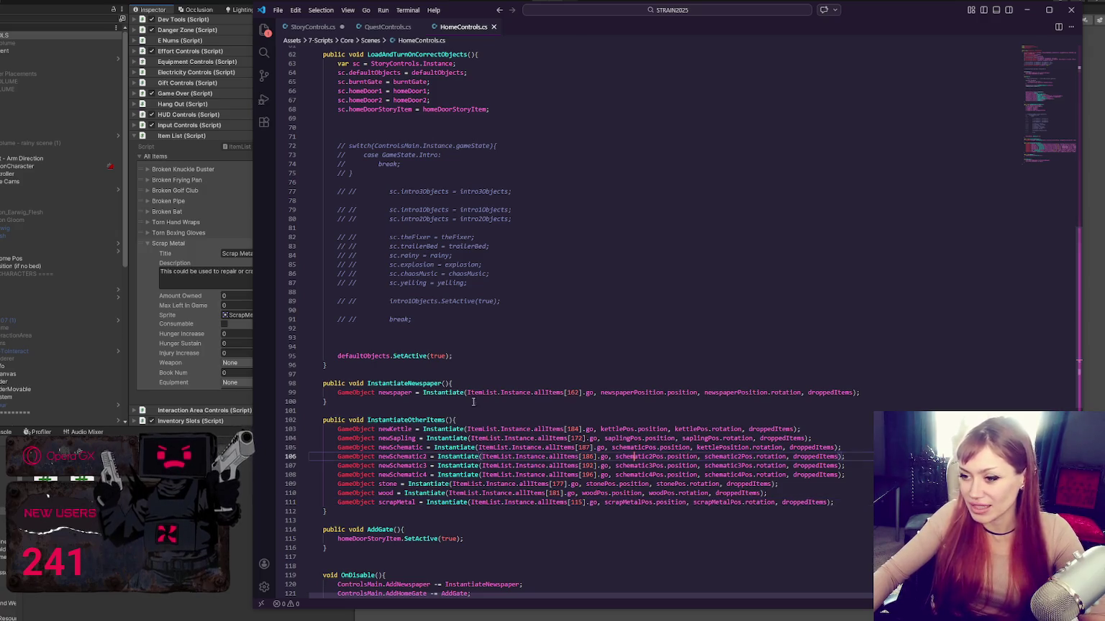
scroll(497, 164, "up", 15)
scroll(497, 165, "up", 4)
left_click(532, 280)
left_click(525, 317)
key("shift+alt+Down")
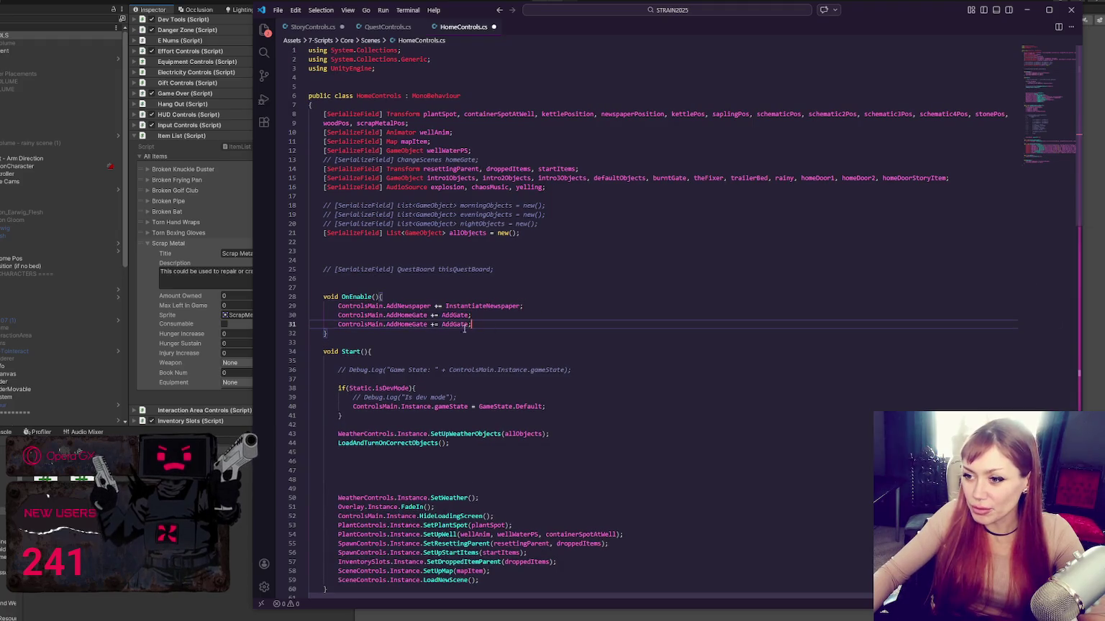
scroll(588, 353, "down", 8)
scroll(588, 352, "down", 20)
scroll(565, 356, "up", 17)
scroll(558, 343, "up", 12)
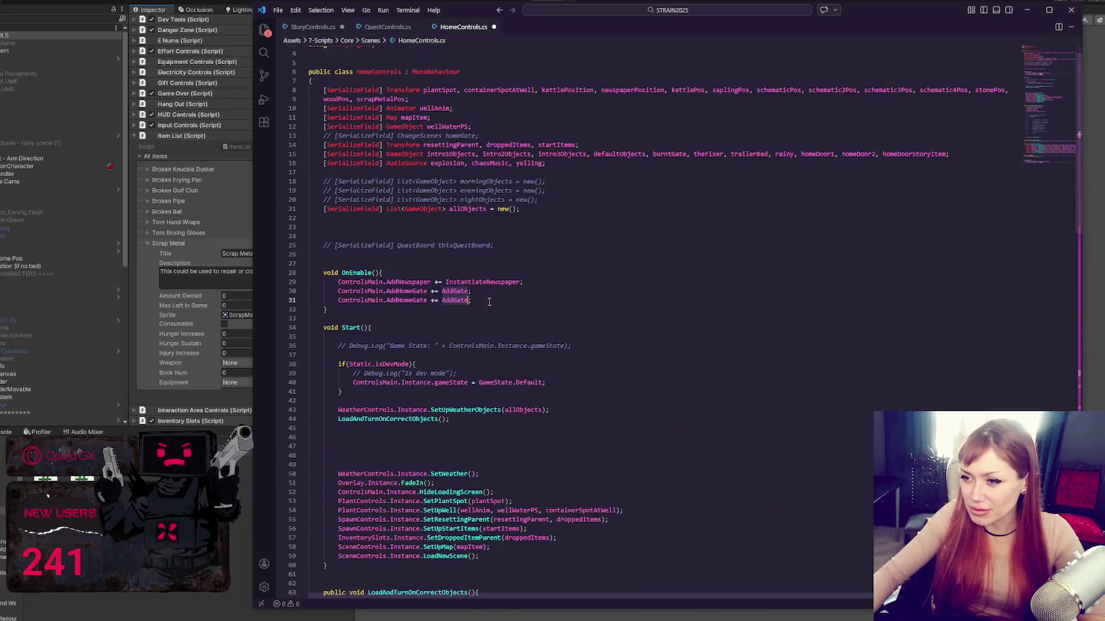
double_click(404, 300)
type("AddExtra")
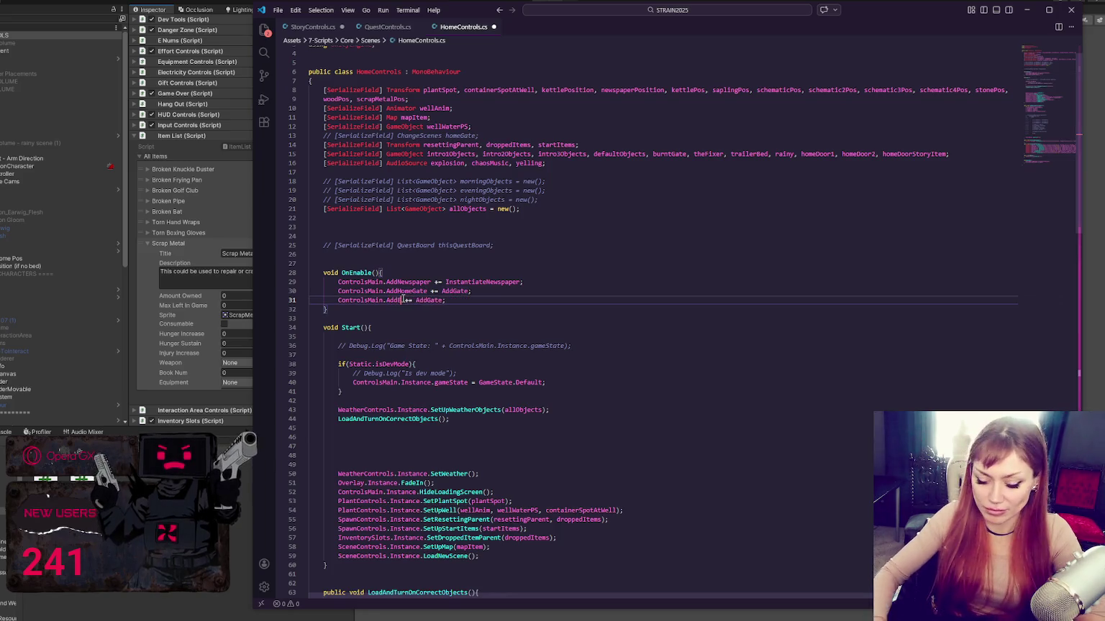
type("TiItems")
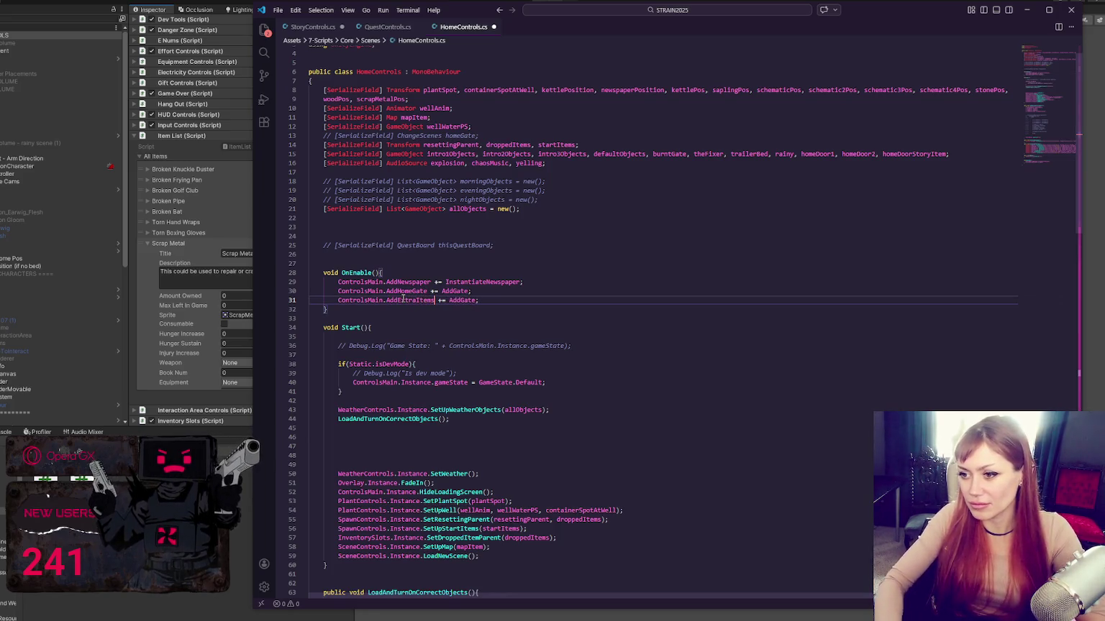
- Make InstantiateOtherItems the handler for the new AddExtraItems subscription
left_click(471, 300)
double_click(482, 282)
key("ctrl+f")
left_click(980, 56)
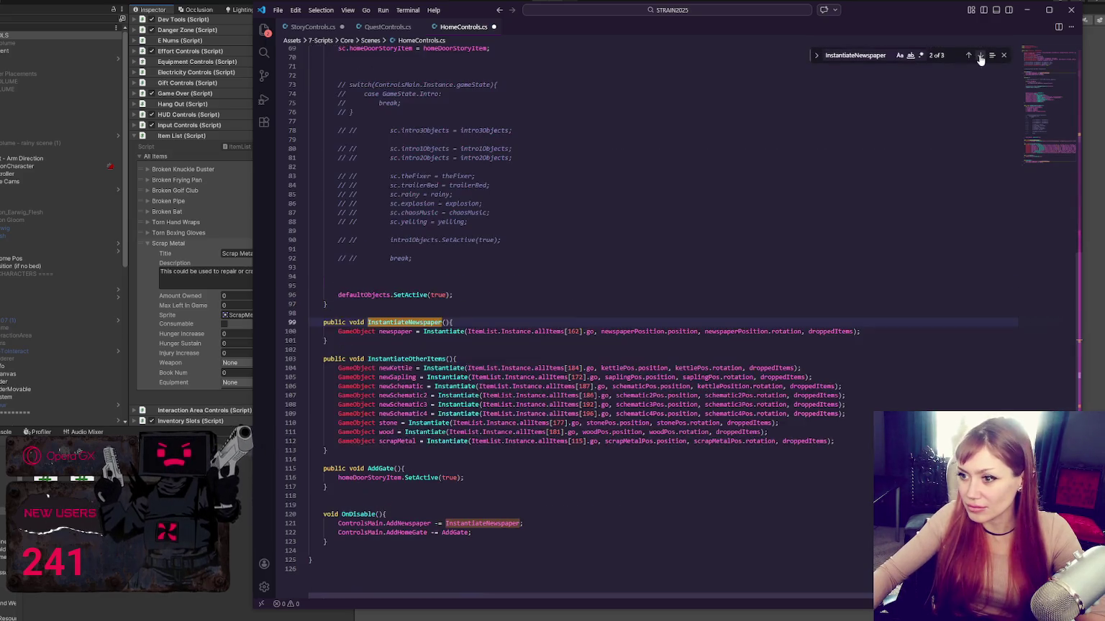
left_click(410, 358)
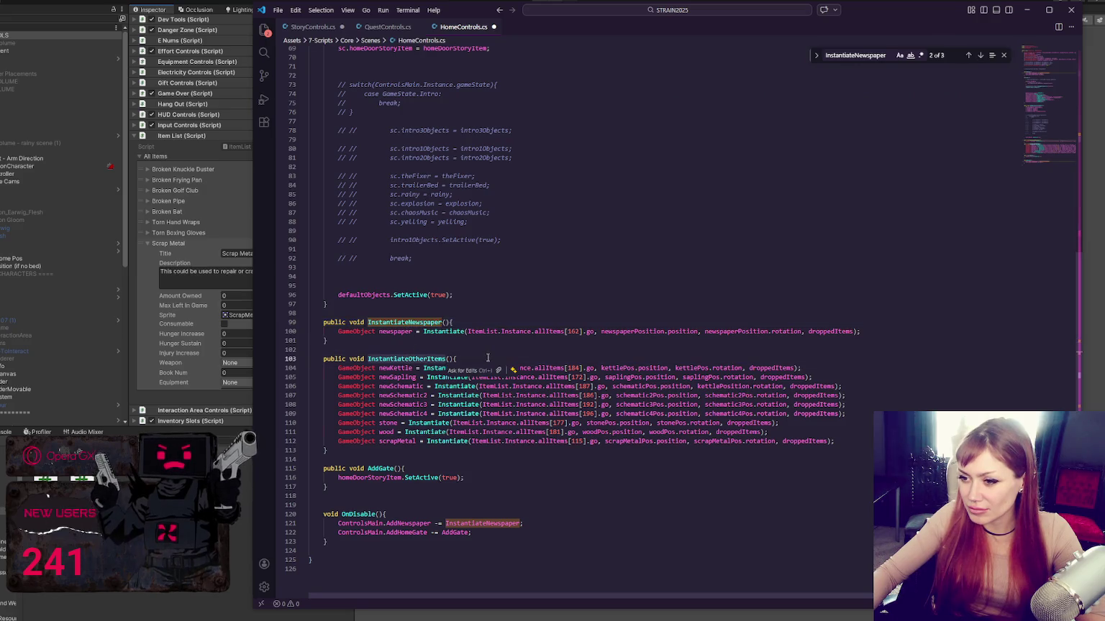
scroll(574, 350, "up", 15)
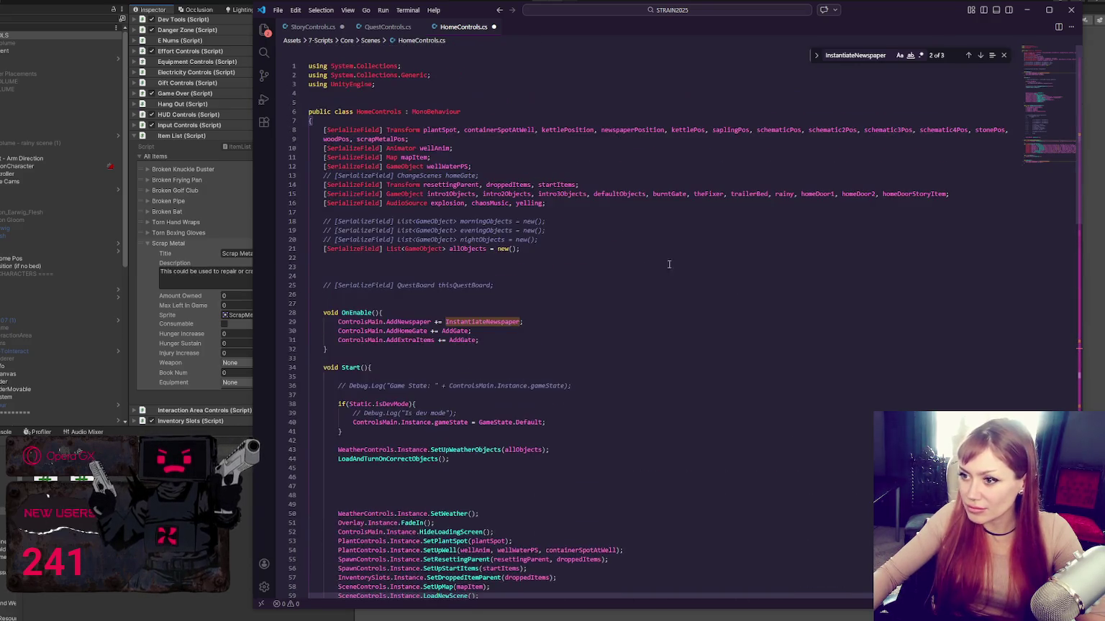
key("ctrl+z")
key("ctrl+z")
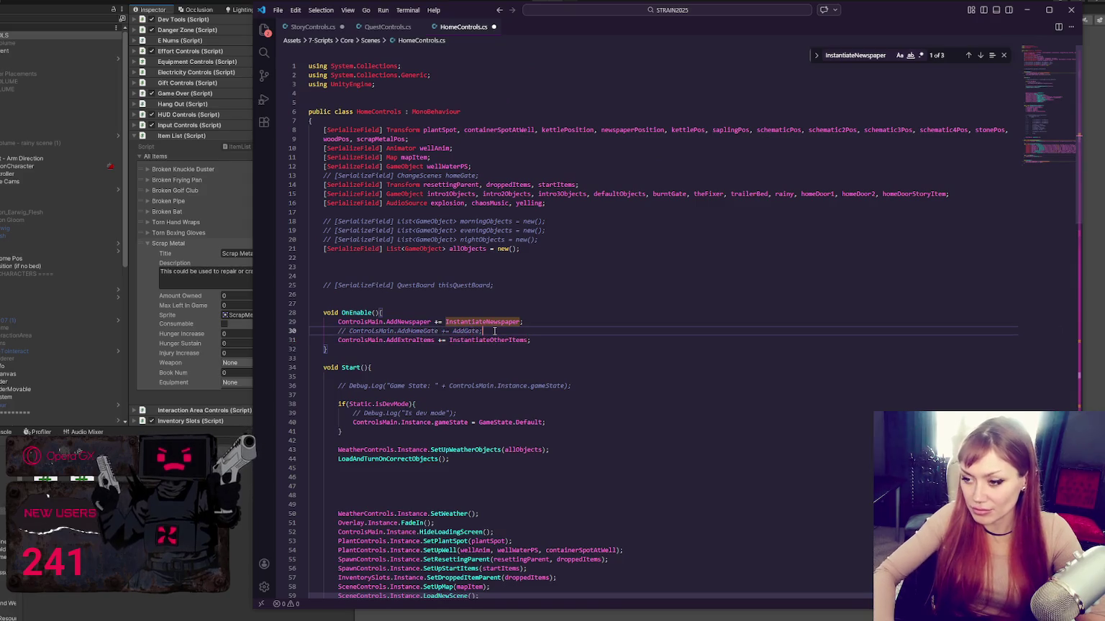
scroll(579, 267, "down", 3)
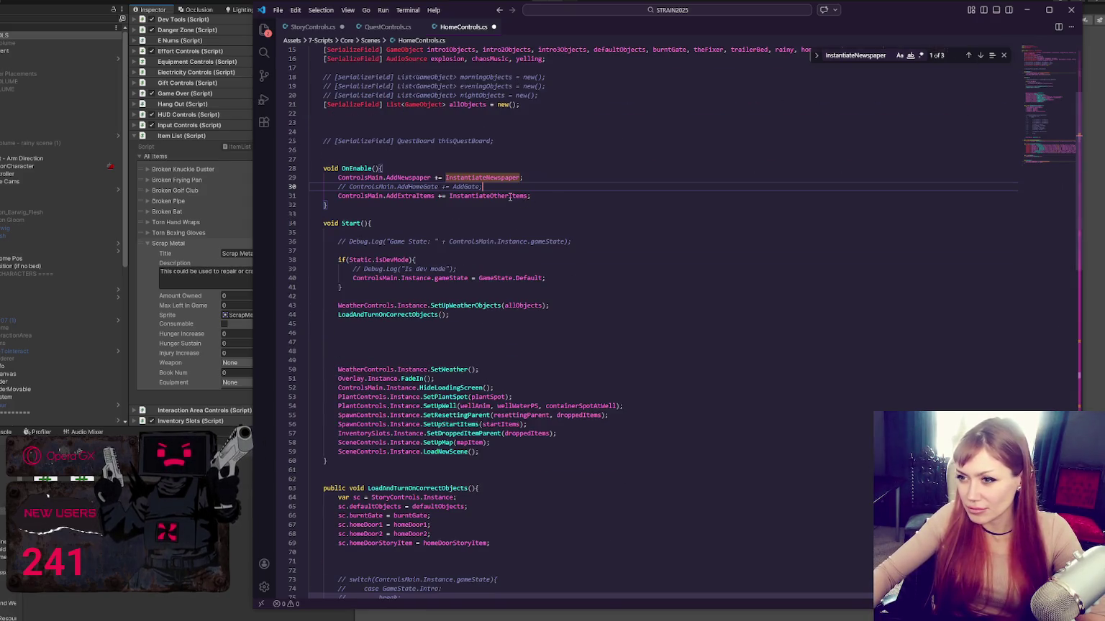
- In OnDisable, comment out AddHomeGate, add AddExtraItems -= InstantiateOtherItems, and save
left_click_drag(550, 195, 557, 189)
key("ctrl+c")
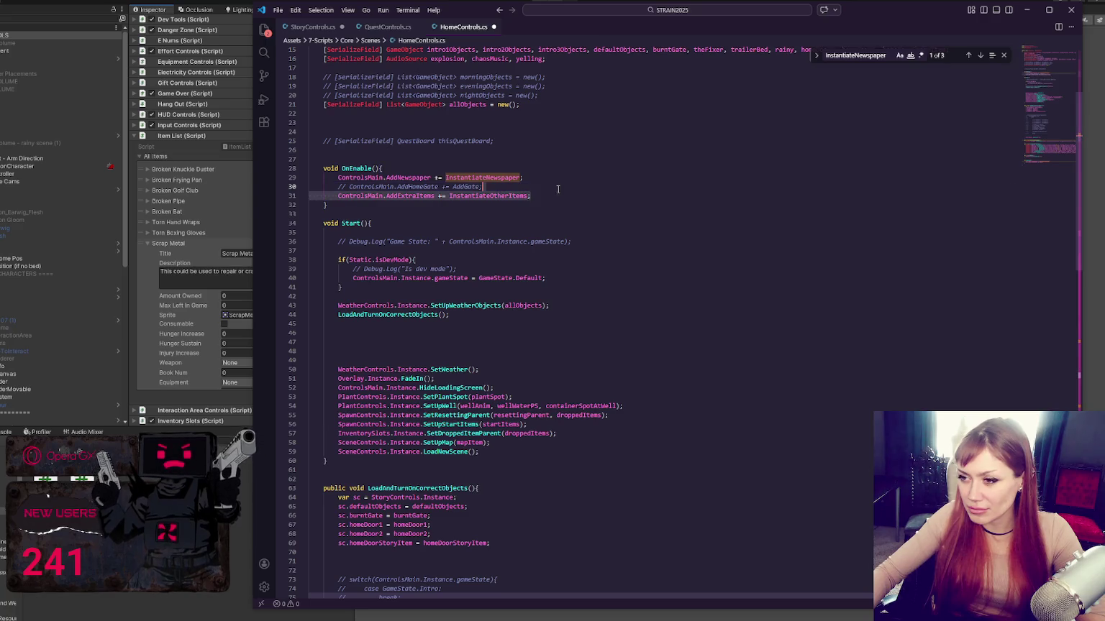
key("F12")
left_click(496, 454)
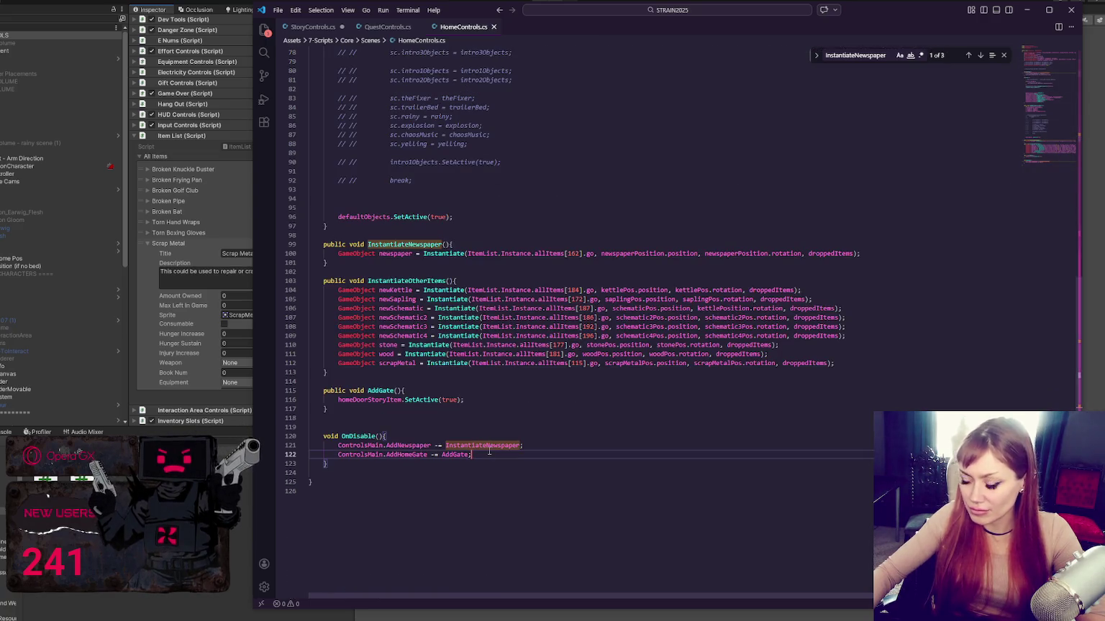
key("ctrl+slash")
key("Return")
key("Return")
key("ctrl+v")
left_click(443, 472)
key("BackSpace")
type("-")
key("ctrl+s")
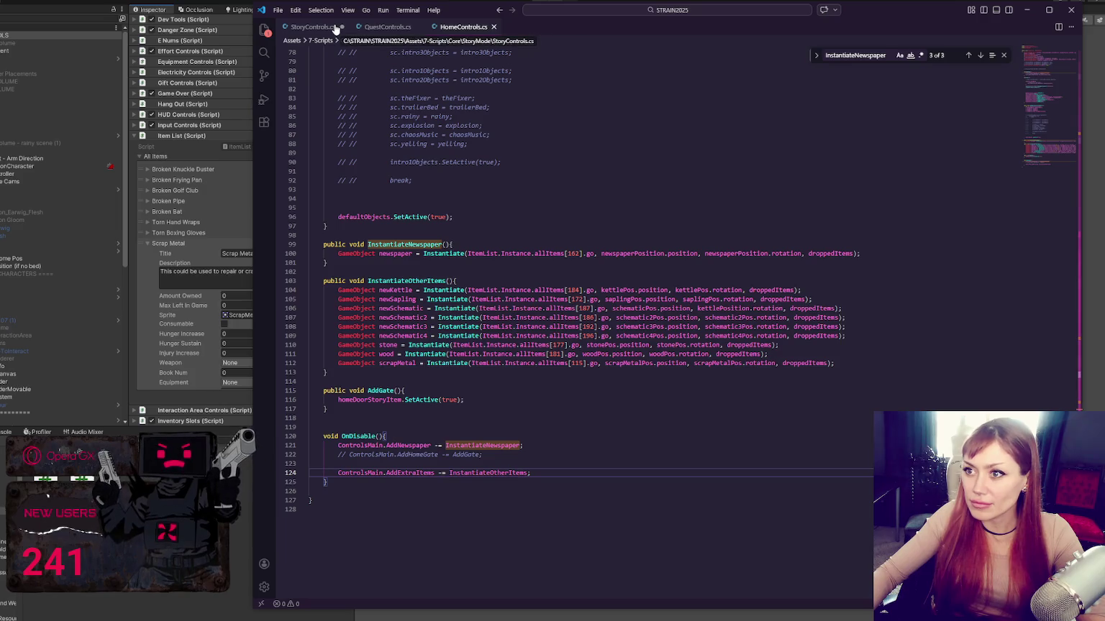
key("alt+Tab")
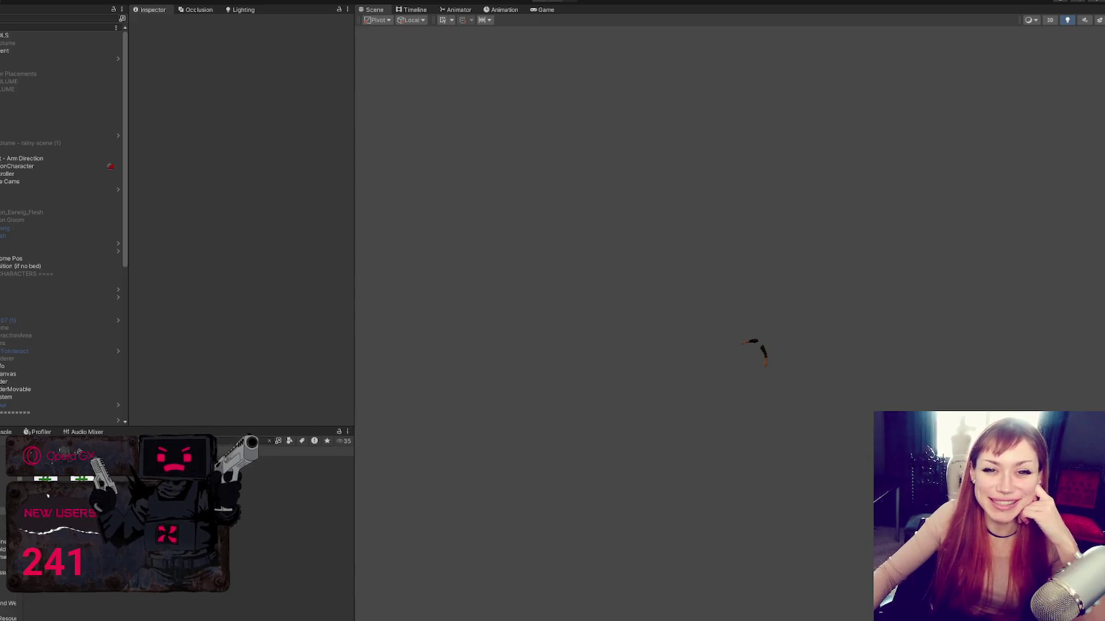
- Collapse the Scrap Metal entry, the All Items list and the Item List component in the Inspector
left_click(77, 36)
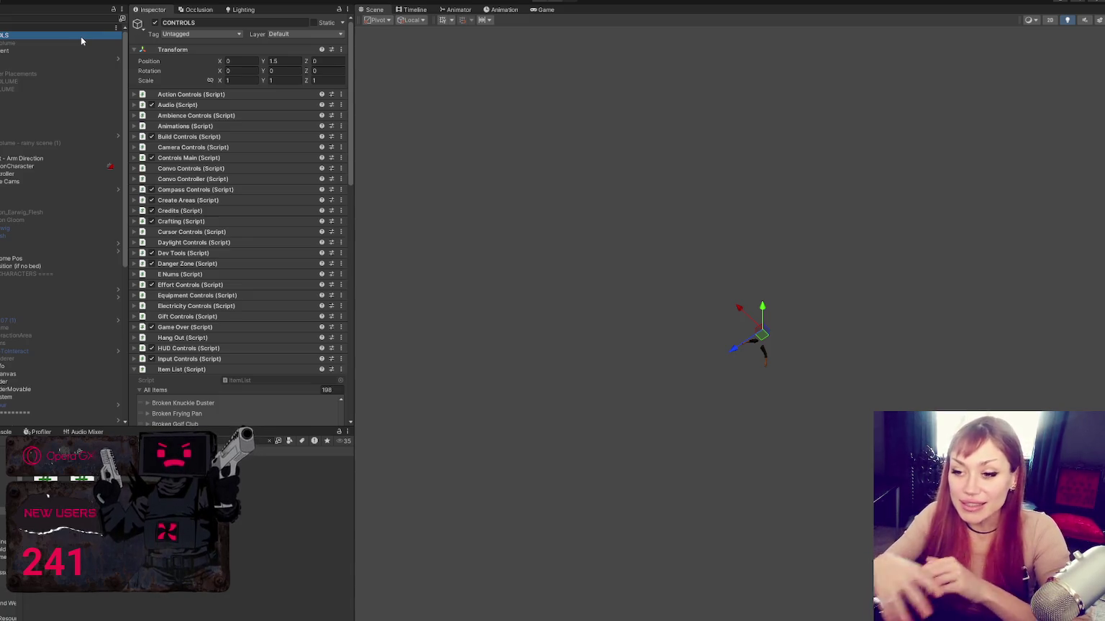
scroll(72, 143, "down", 2)
scroll(180, 149, "down", 8)
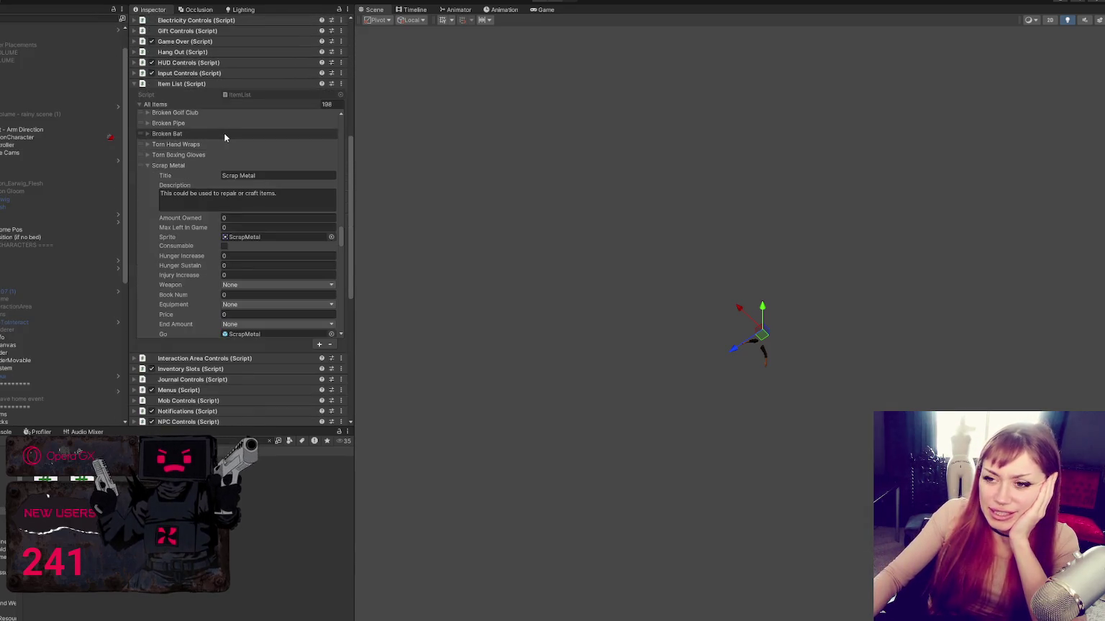
scroll(214, 143, "down", 2)
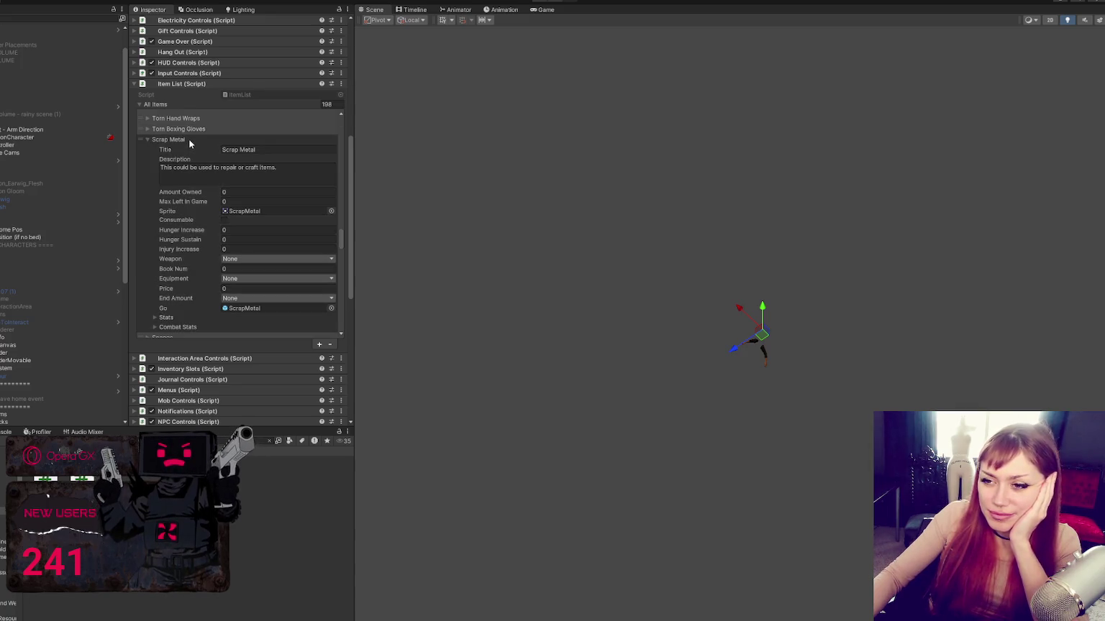
left_click(188, 139)
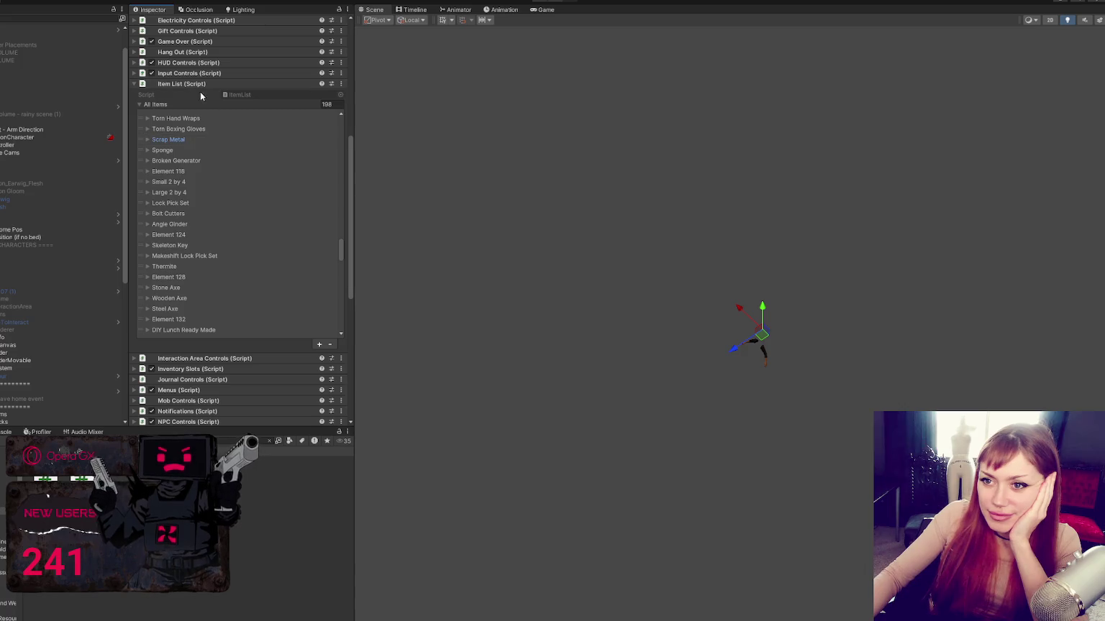
left_click(180, 105)
left_click(189, 85)
scroll(216, 151, "up", 8)
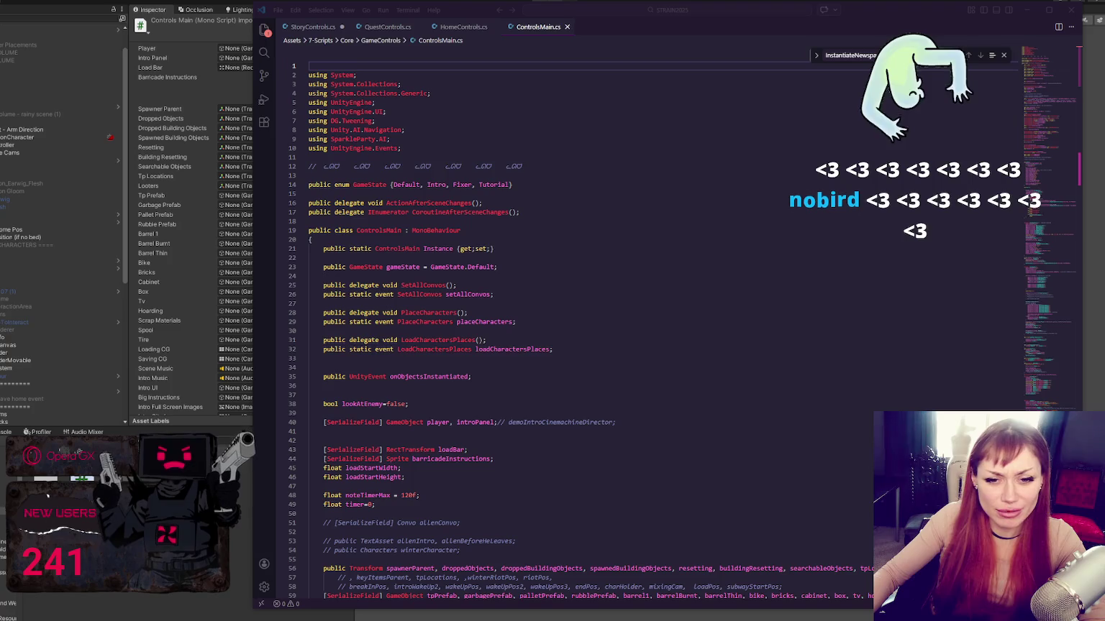
- Scroll ControlsMain.cs down to Awake() and Start(), placing the caret inside Start
left_click(523, 275)
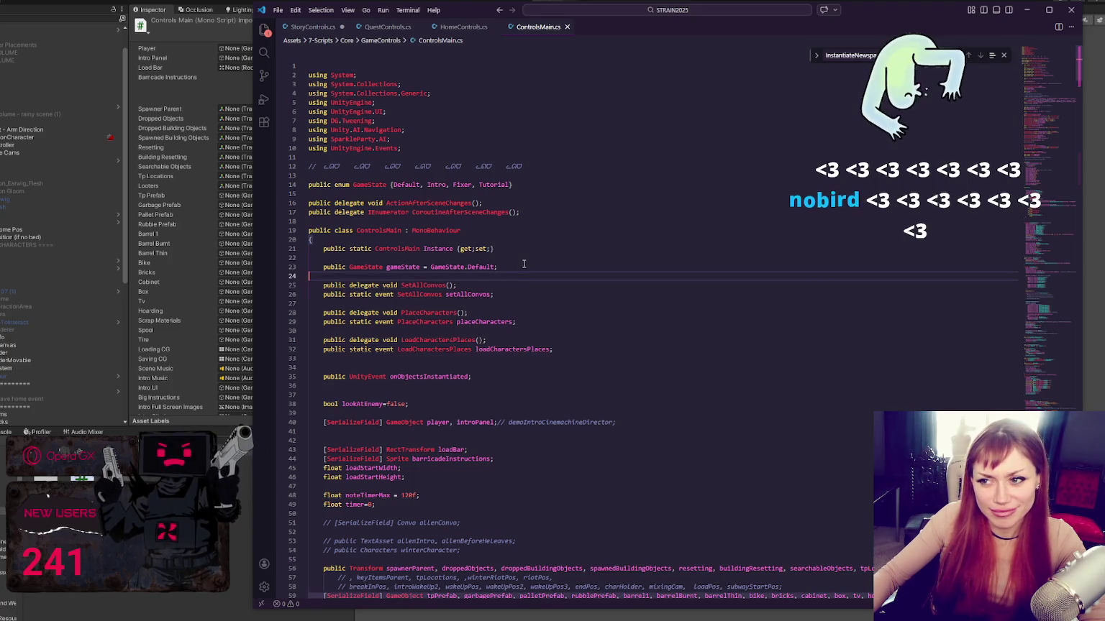
scroll(577, 316, "down", 14)
scroll(577, 317, "down", 20)
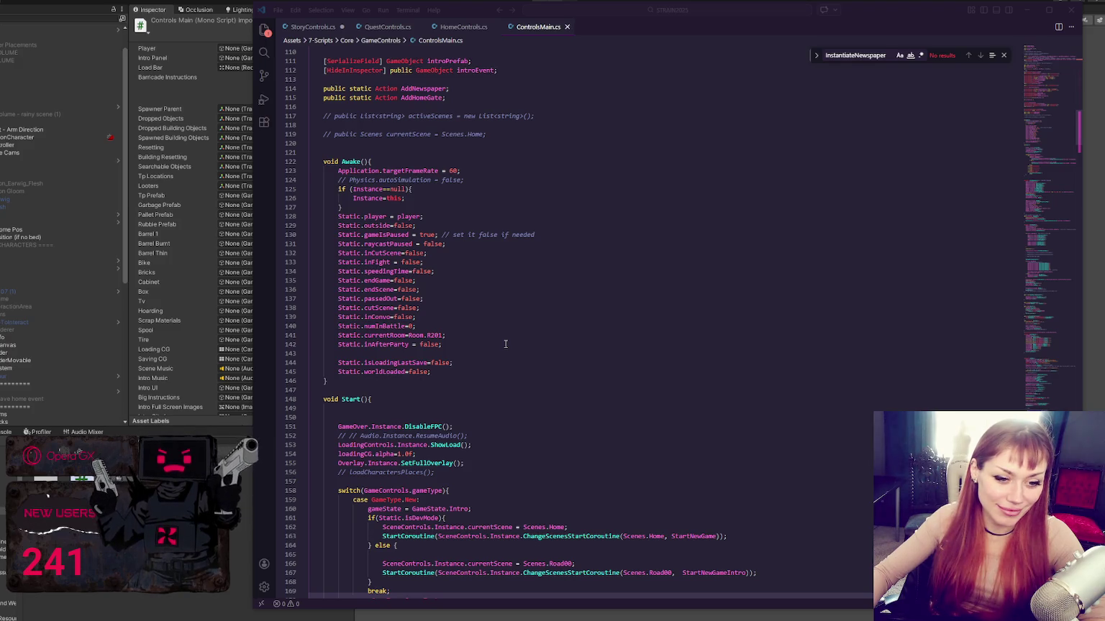
left_click(506, 344)
left_click(573, 397)
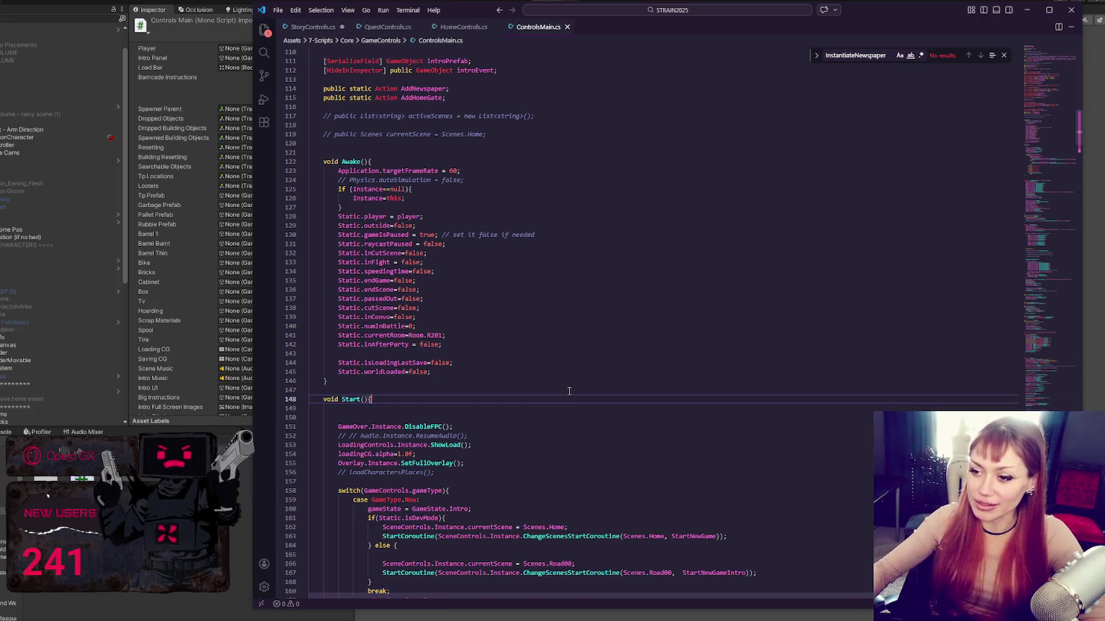
scroll(569, 392, "down", 4)
scroll(506, 389, "down", 3)
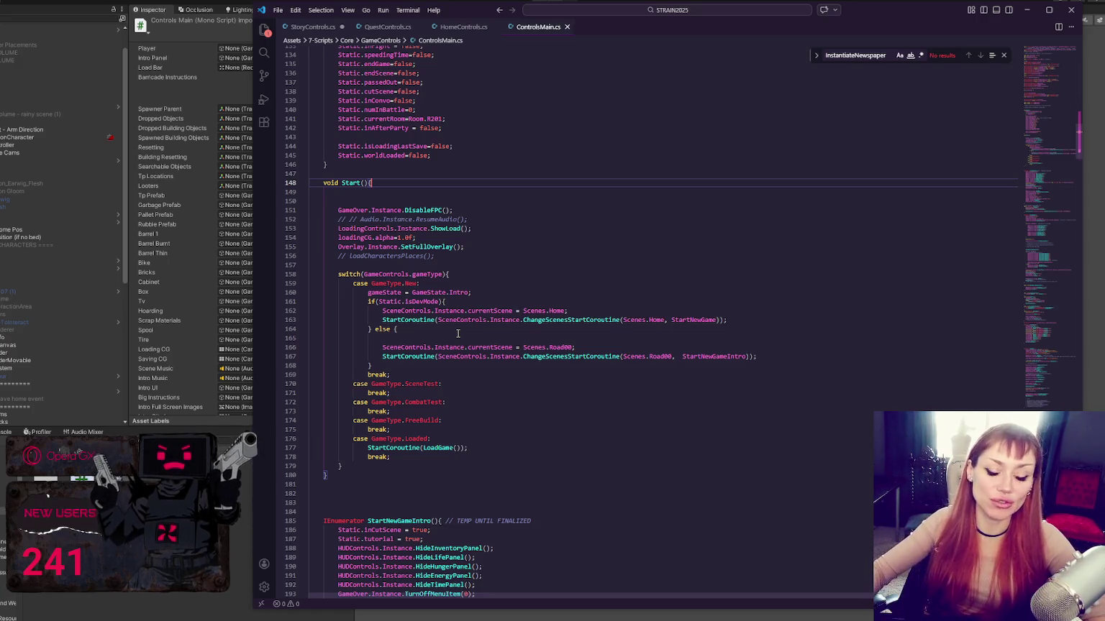
- Delete the two blank lines at the top of ControlsMain's Start method
left_click(367, 201)
key("BackSpace")
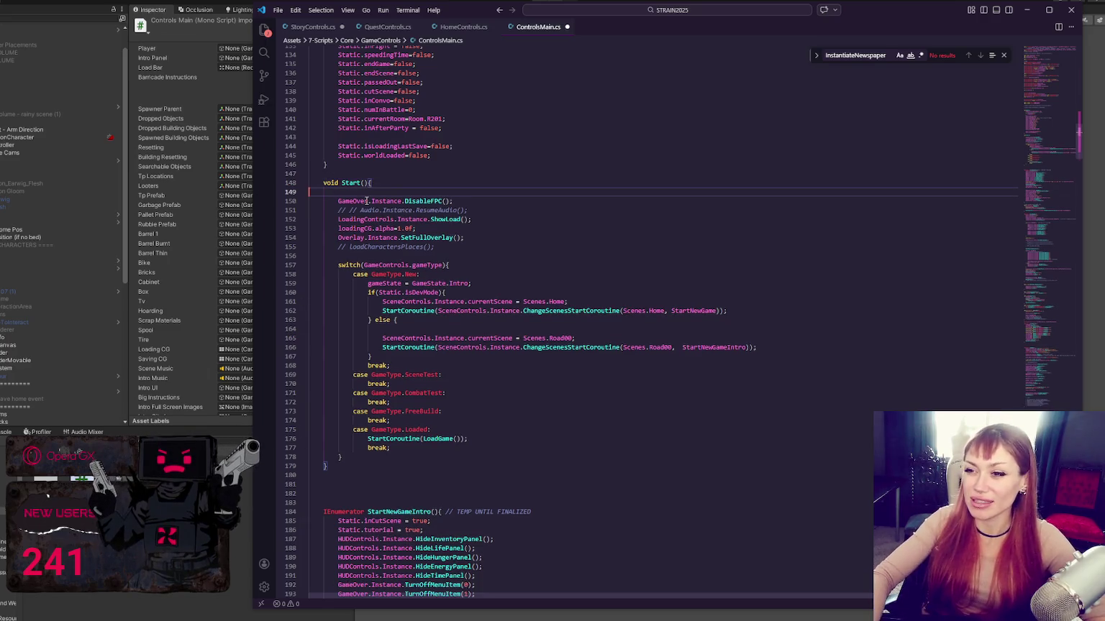
key("BackSpace")
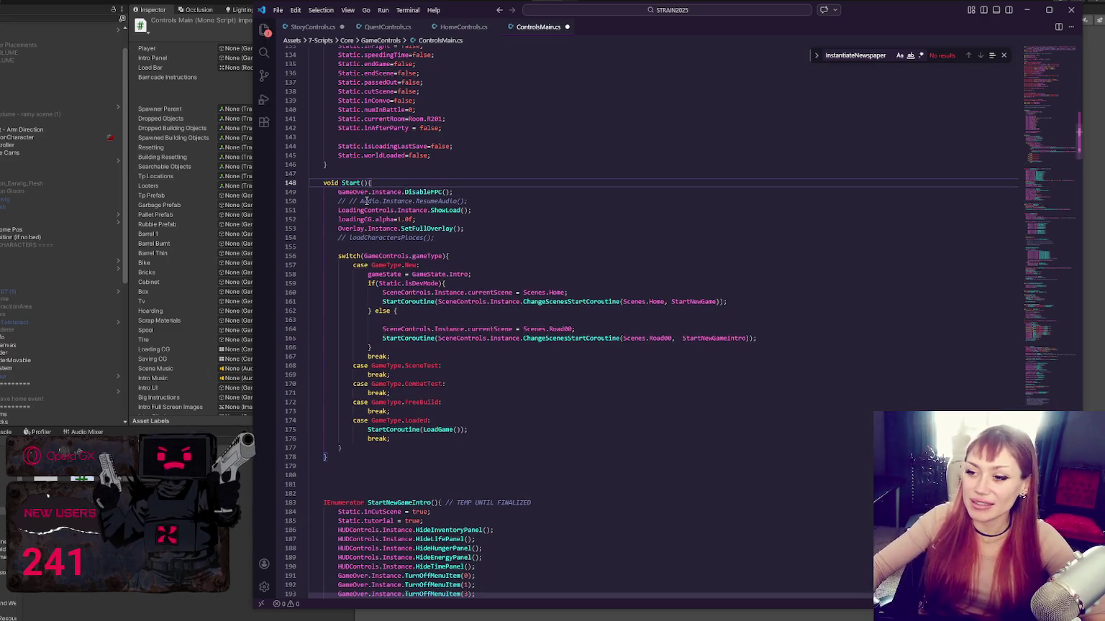
left_click(481, 246)
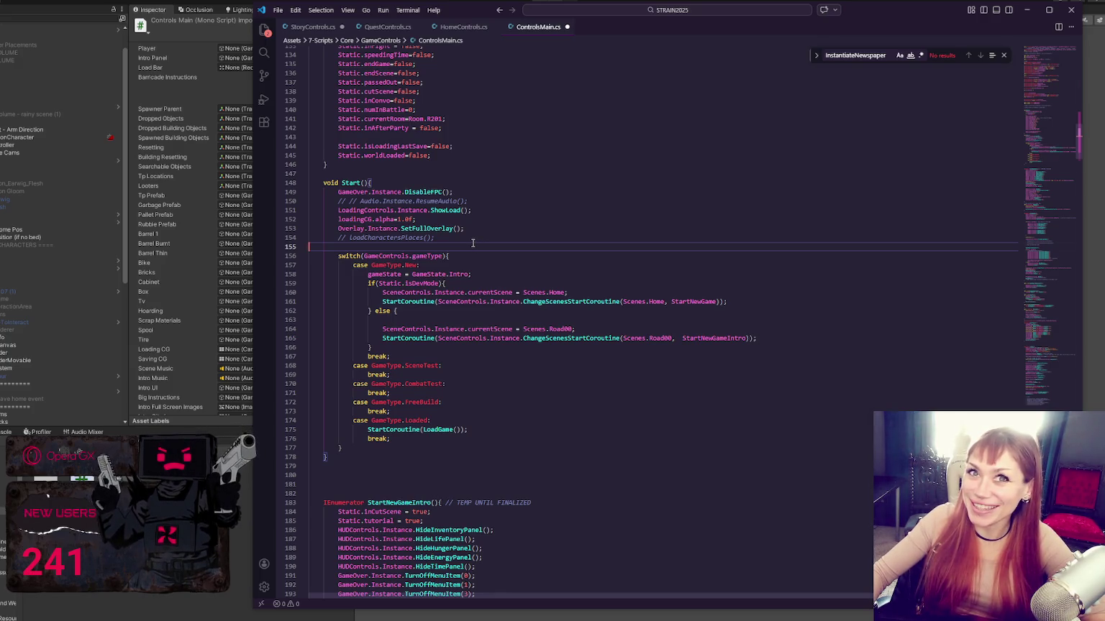
left_click(479, 240)
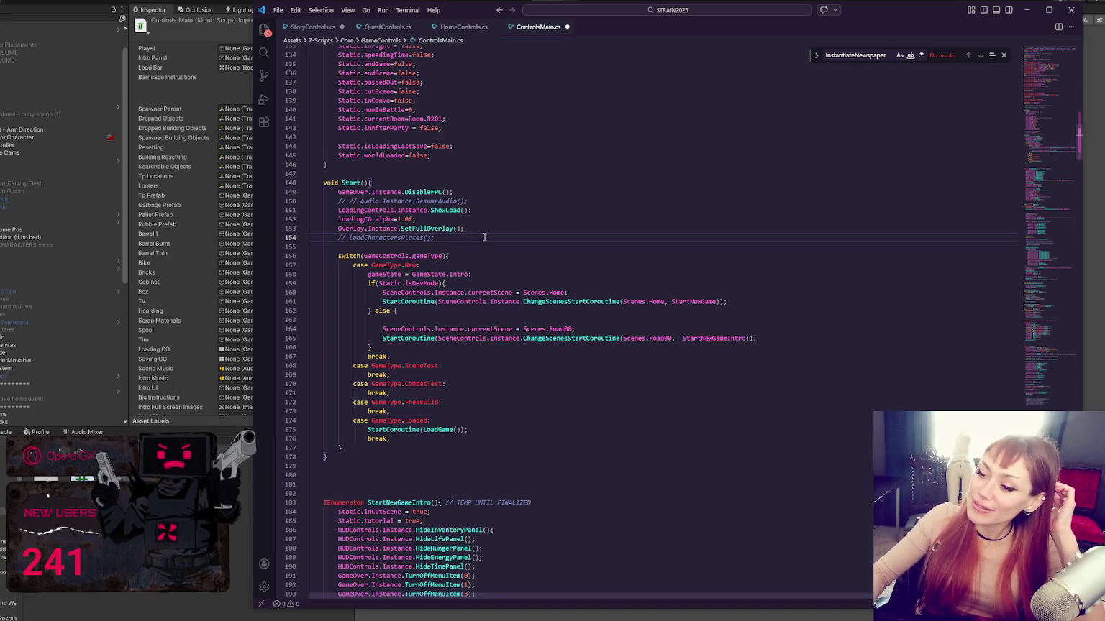
- Review Start's game-type switch, then move to the StoryControls.cs file
scroll(497, 292, "down", 3)
scroll(496, 292, "down", 1)
scroll(498, 264, "up", 5)
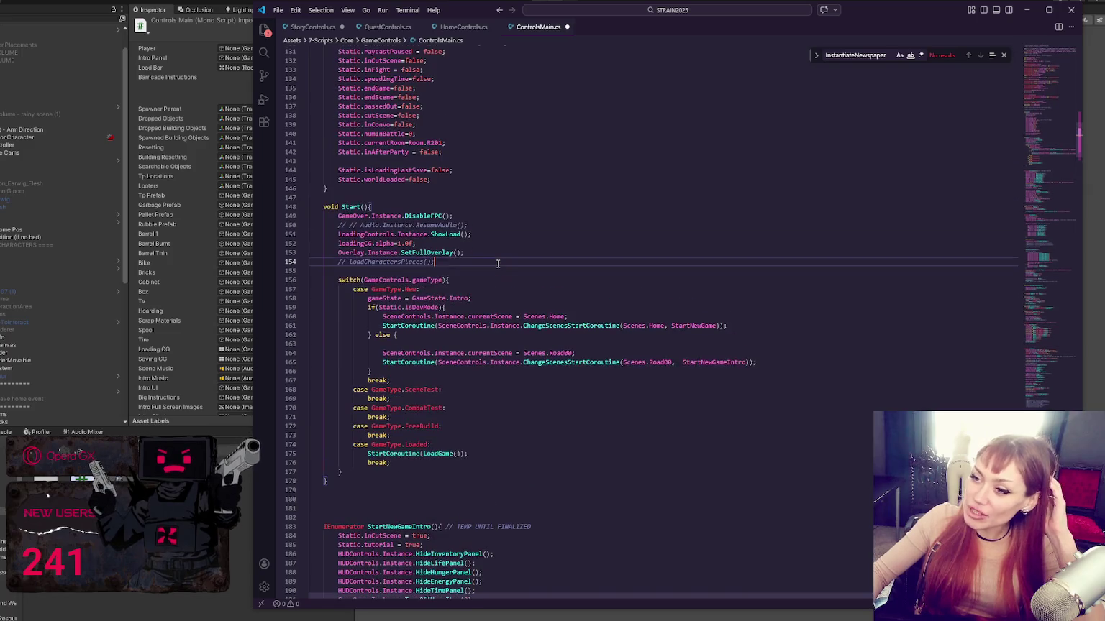
scroll(446, 265, "down", 10)
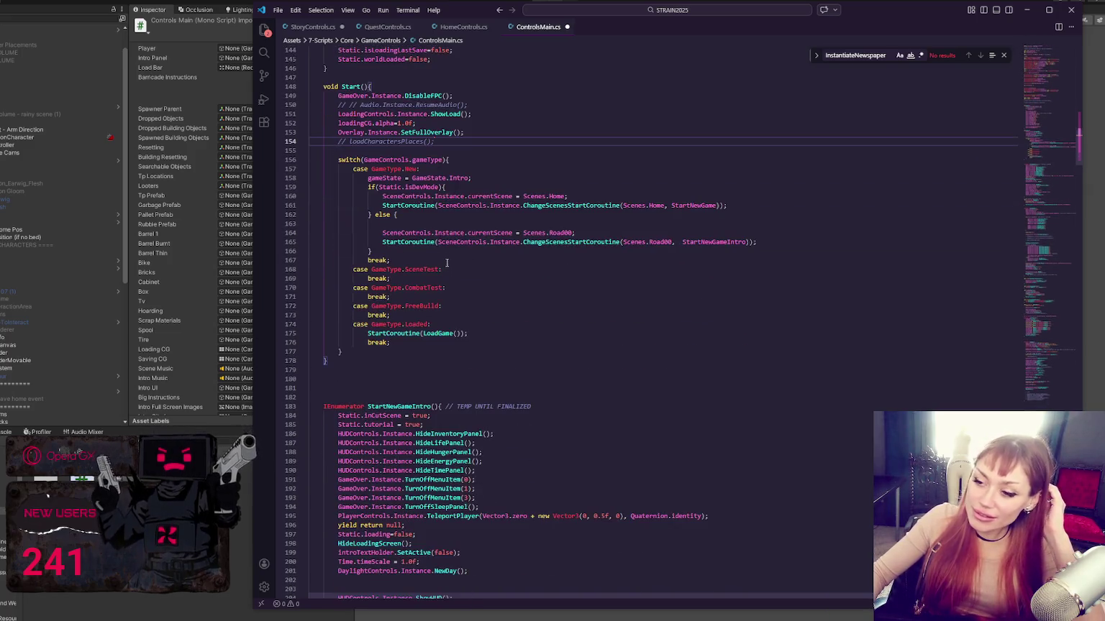
scroll(448, 243, "up", 8)
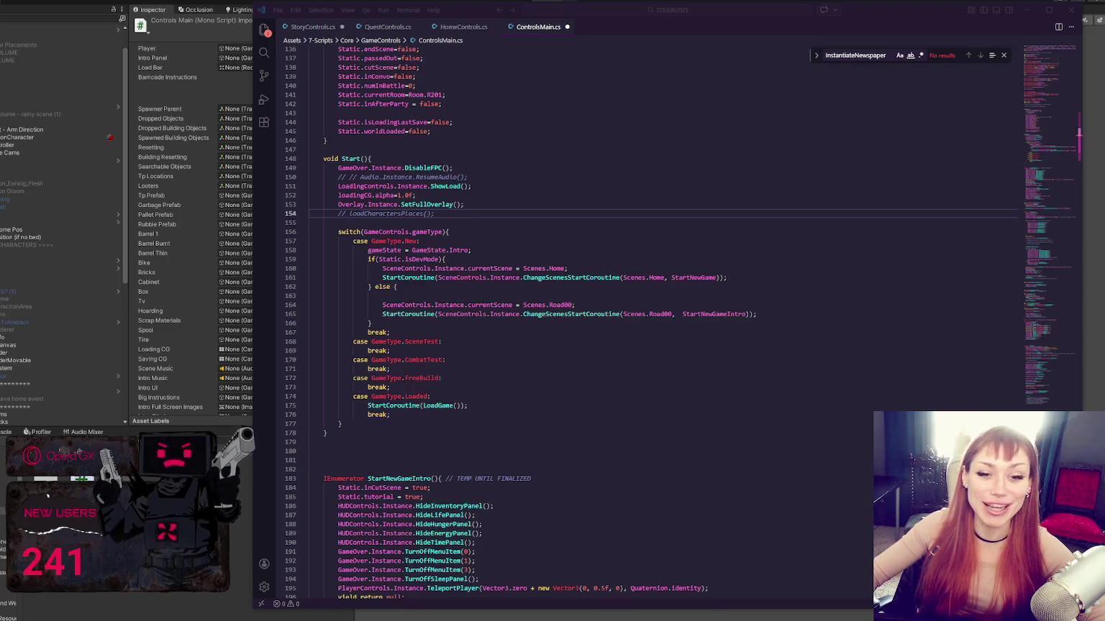
left_click(432, 177)
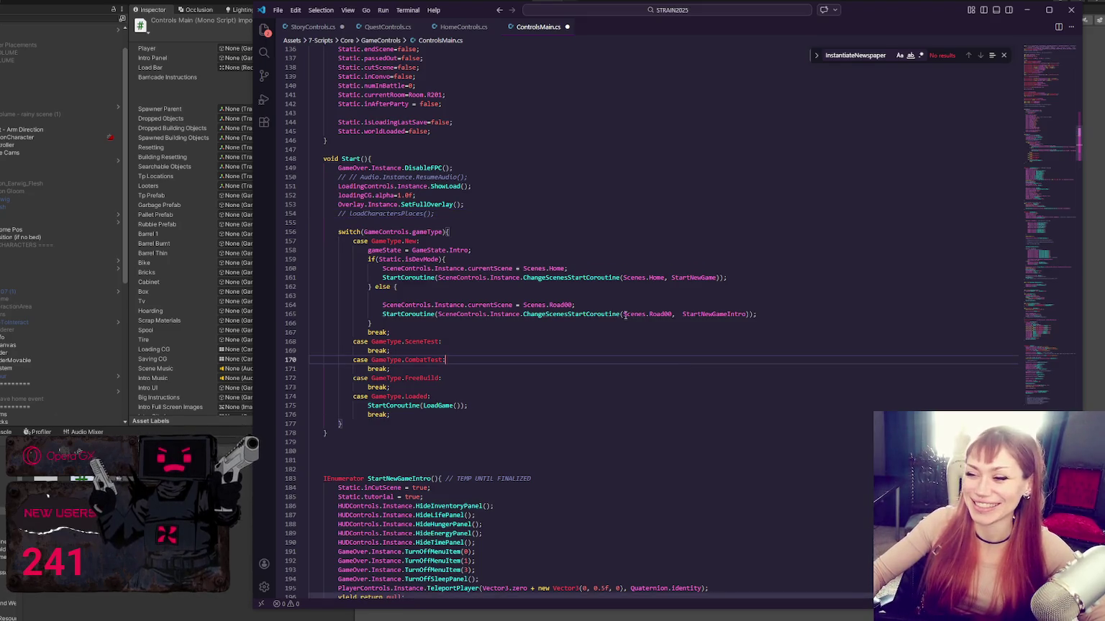
scroll(503, 215, "up", 2)
scroll(503, 244, "down", 3)
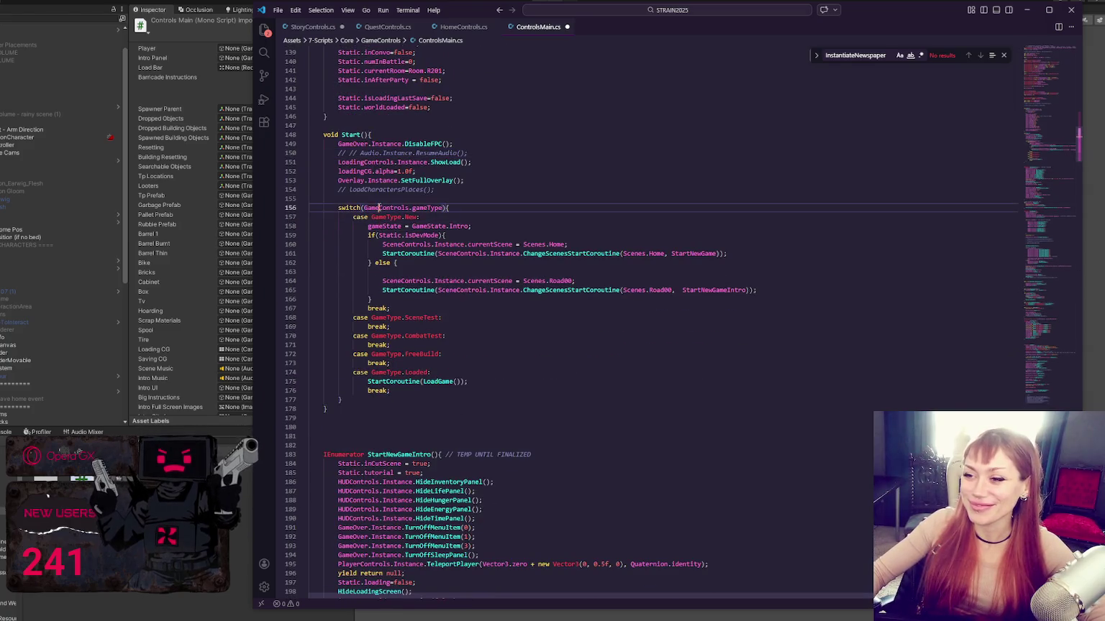
left_click(492, 199)
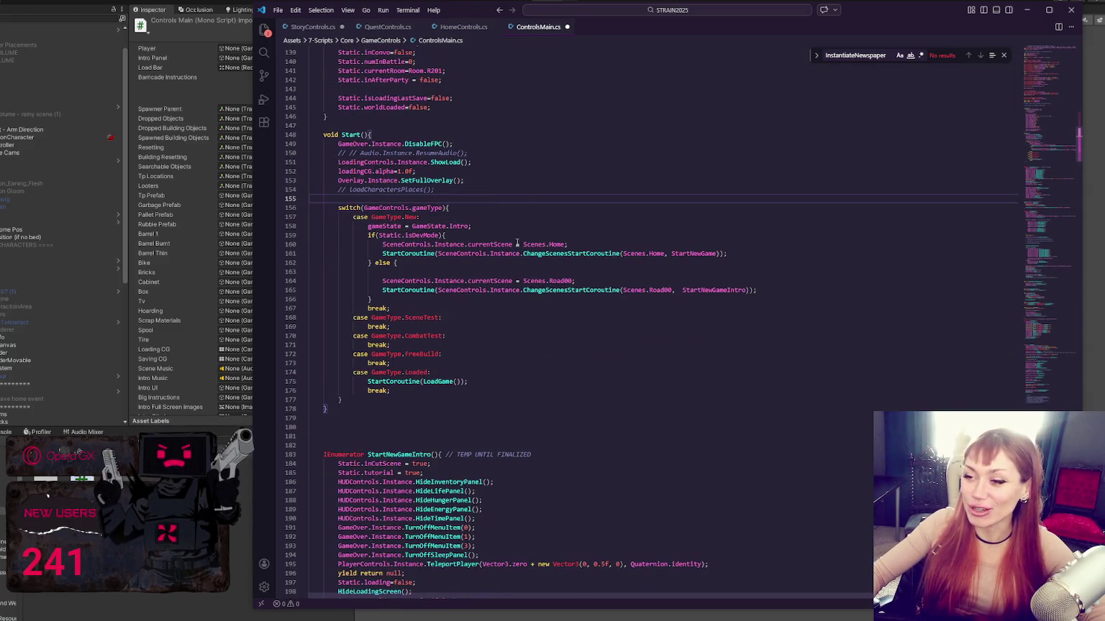
scroll(547, 320, "down", 3)
scroll(548, 326, "down", 6)
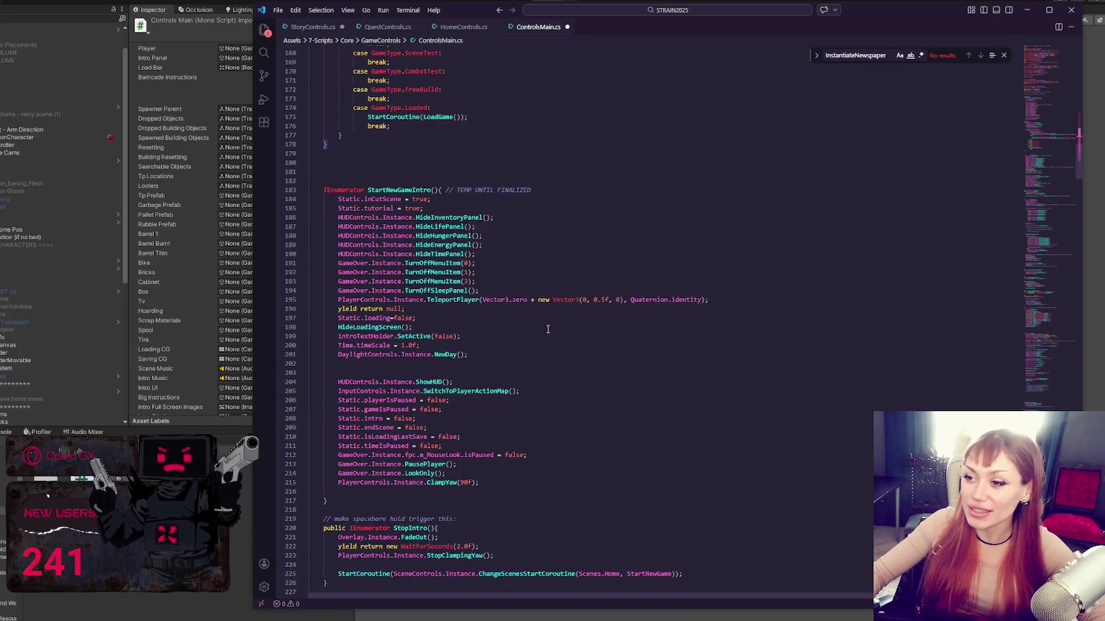
scroll(547, 323, "up", 6)
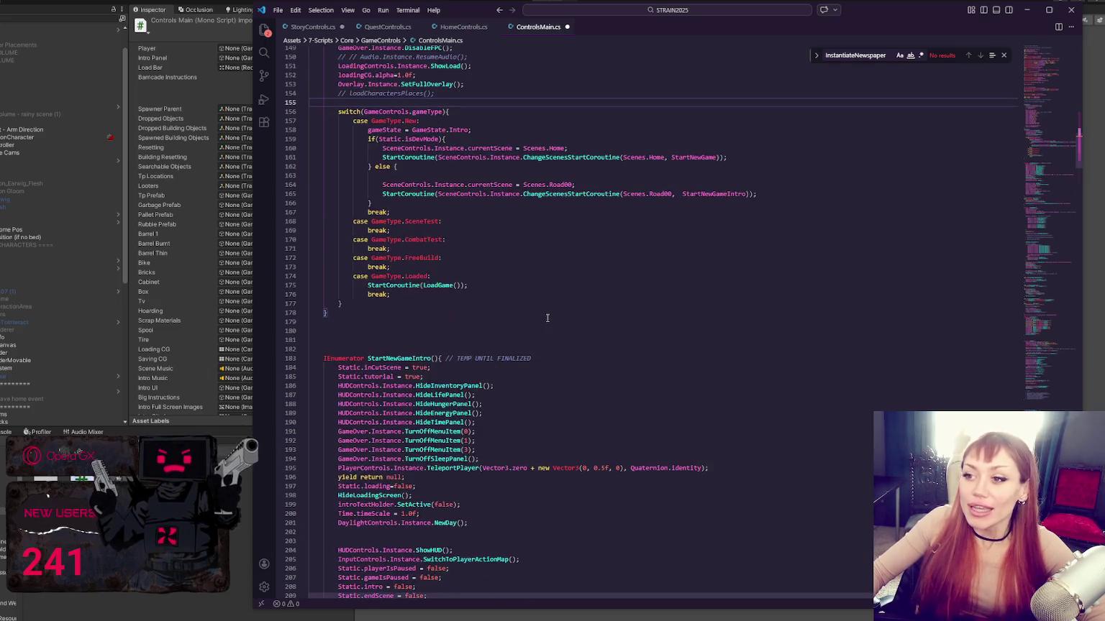
scroll(547, 318, "up", 5)
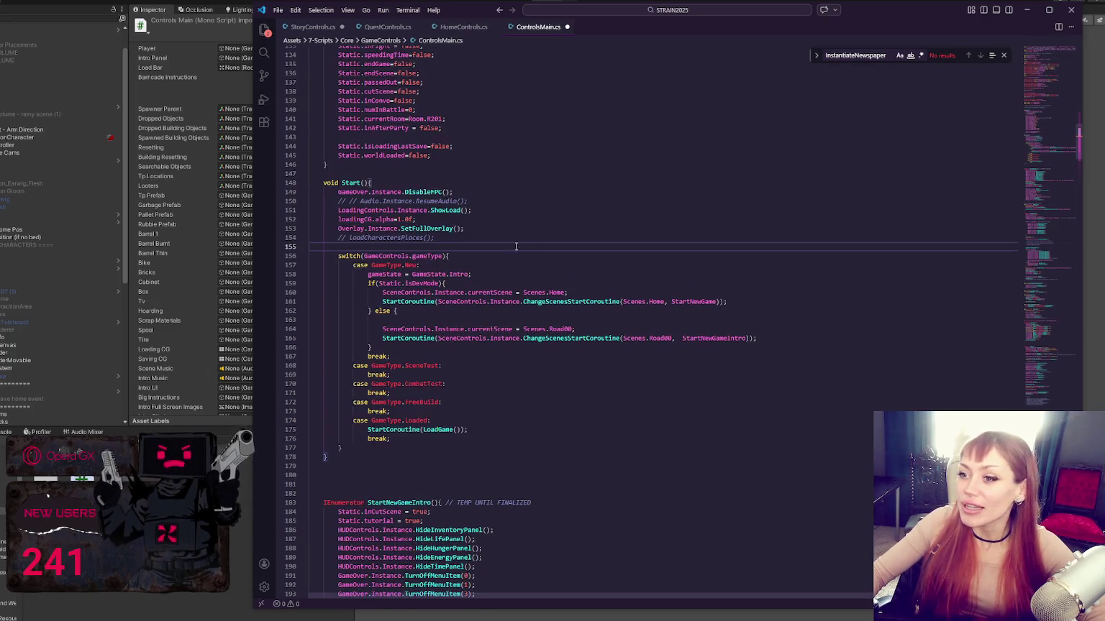
left_click(318, 29)
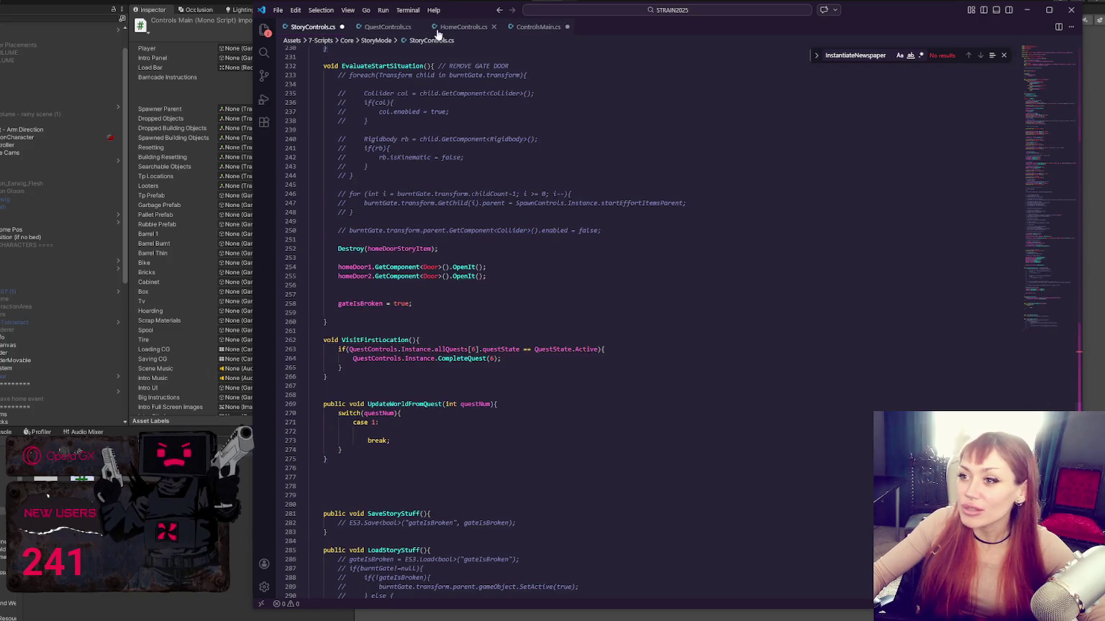
- Search ControlsMain.cs for AddNewspaper to locate the static action declarations
left_click(460, 27)
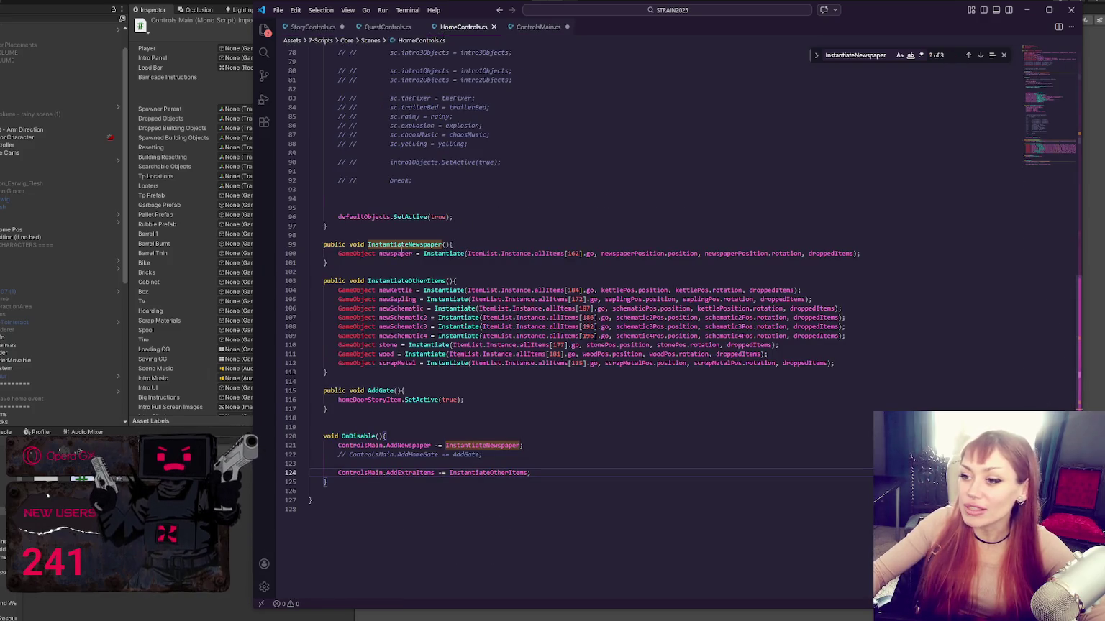
left_click(423, 447)
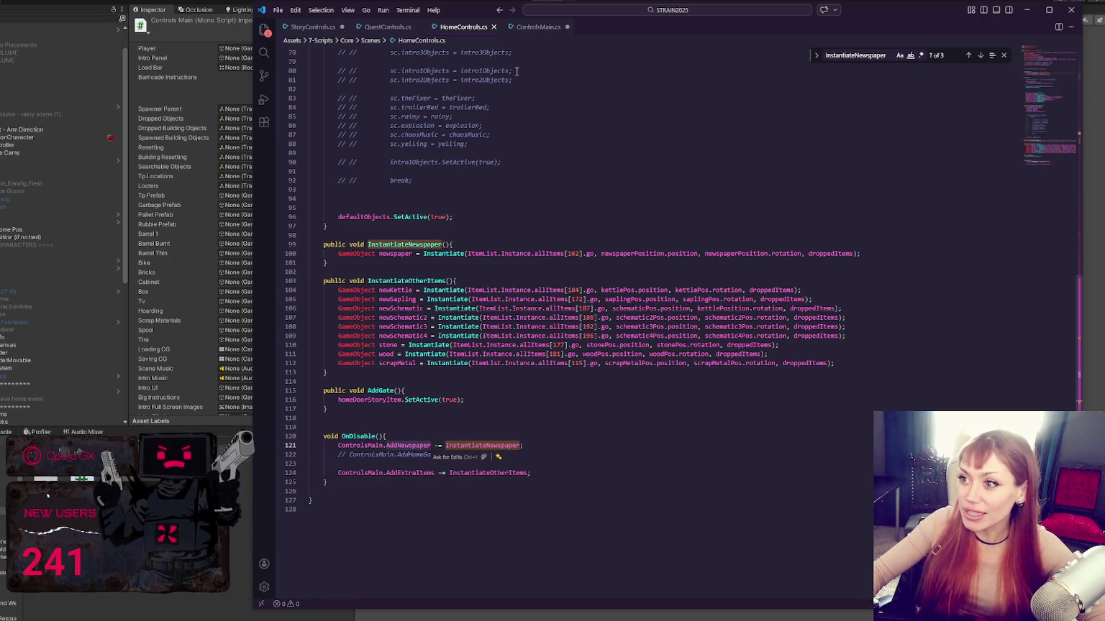
left_click(534, 27)
key("ctrl+f")
type("AddNewspaper")
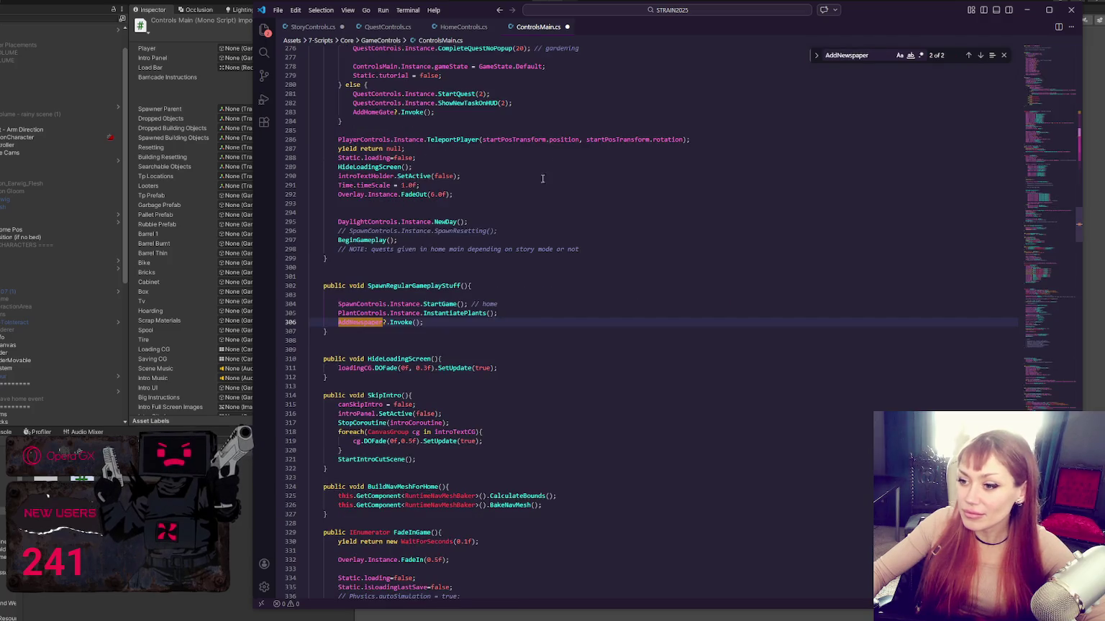
left_click_drag(1040, 238, 1035, 51)
left_click(730, 175)
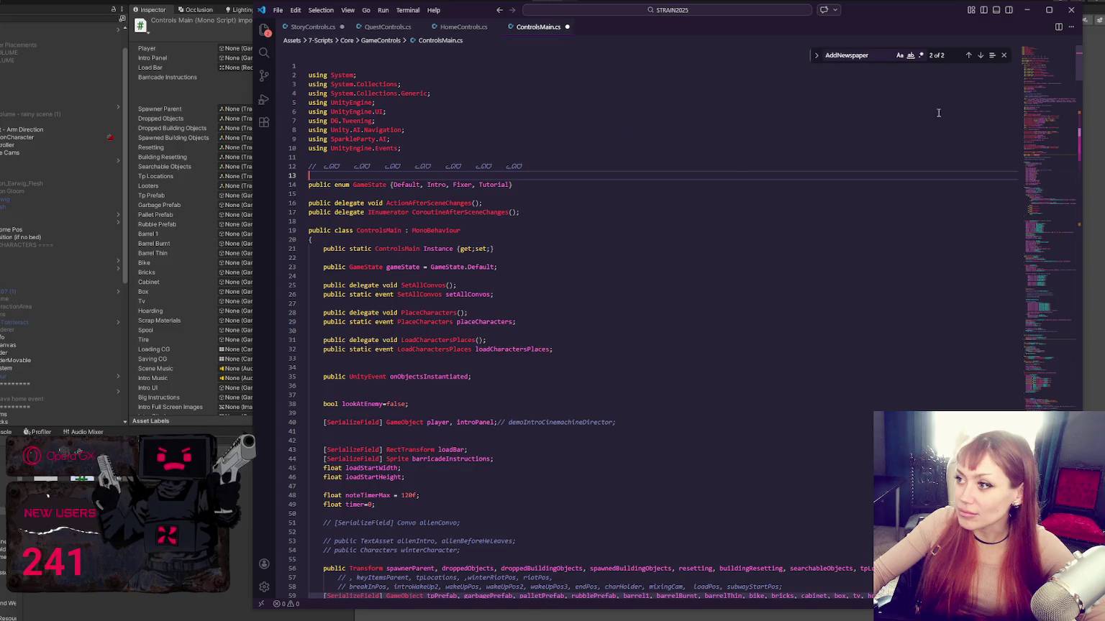
left_click(979, 55)
- Toggle the comment on the AddHomeGate declaration and step through its Find matches
left_click(473, 339)
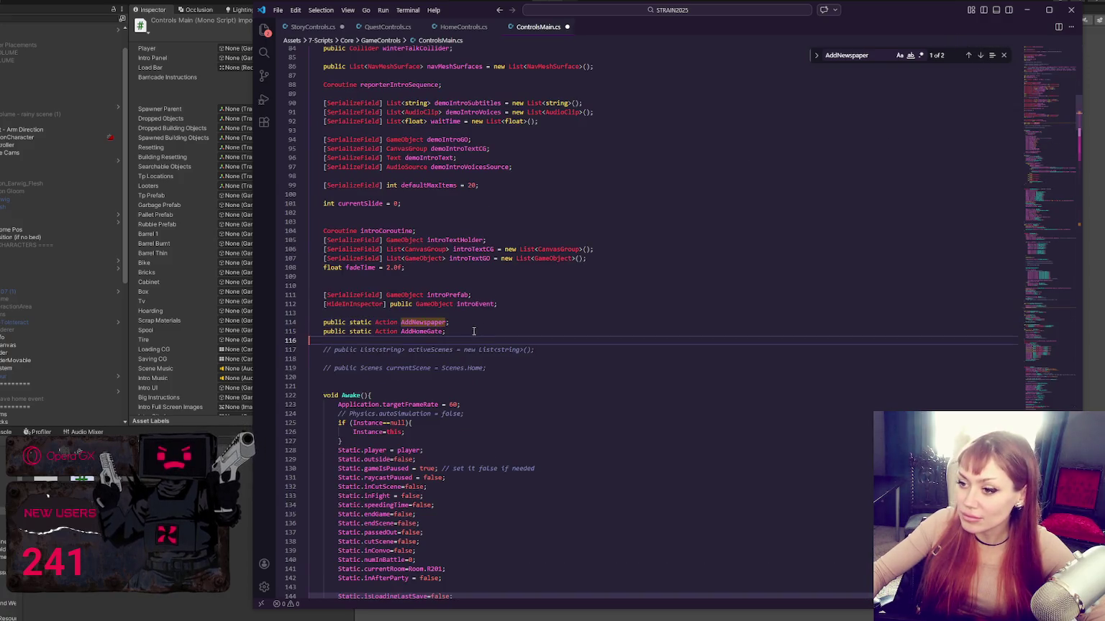
left_click(473, 331)
key("ctrl+slash")
key("ctrl+d")
left_click(982, 57)
left_click(973, 56)
left_click(973, 56)
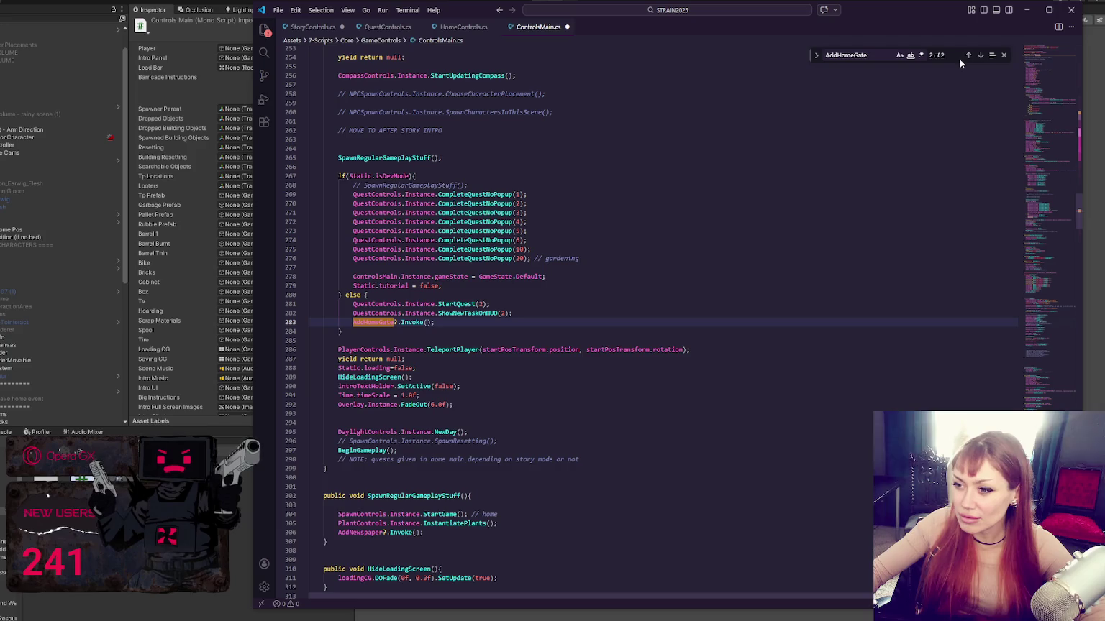
- Uncomment the AddHomeGate Invoke call on line 283 and its declaration on line 115
scroll(573, 152, "up", 10)
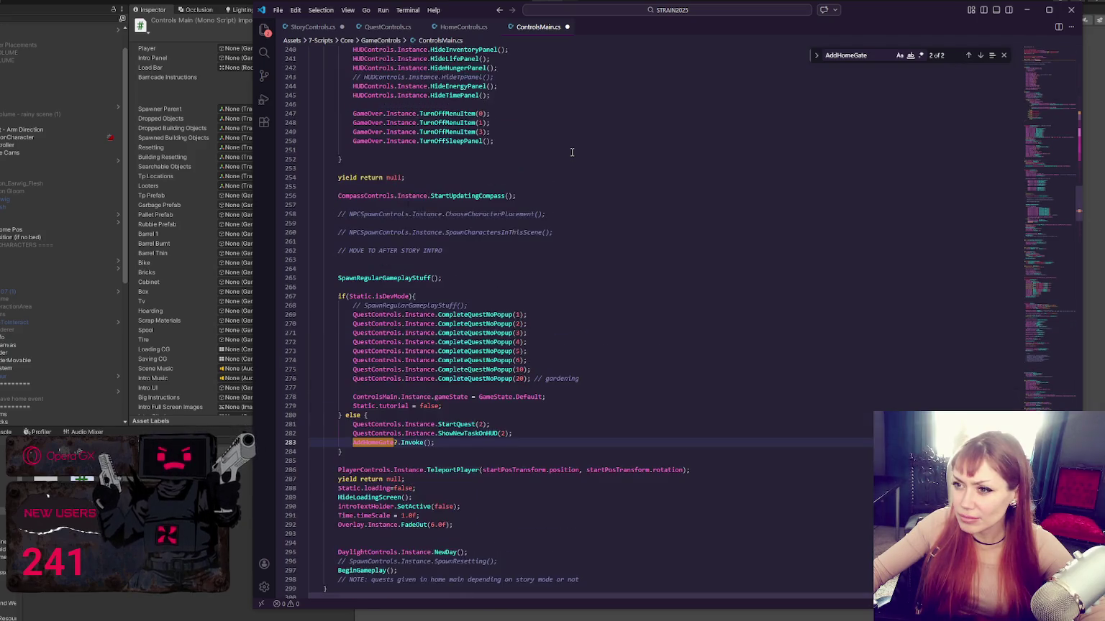
scroll(573, 146, "down", 6)
left_click(470, 417)
key("ctrl+slash")
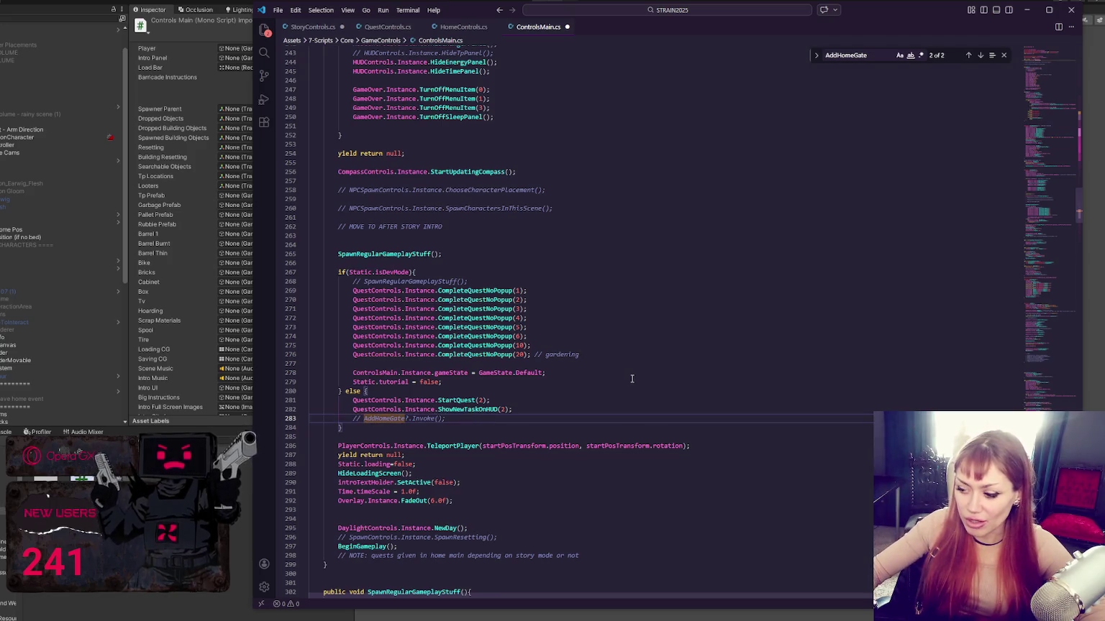
key("ctrl+slash")
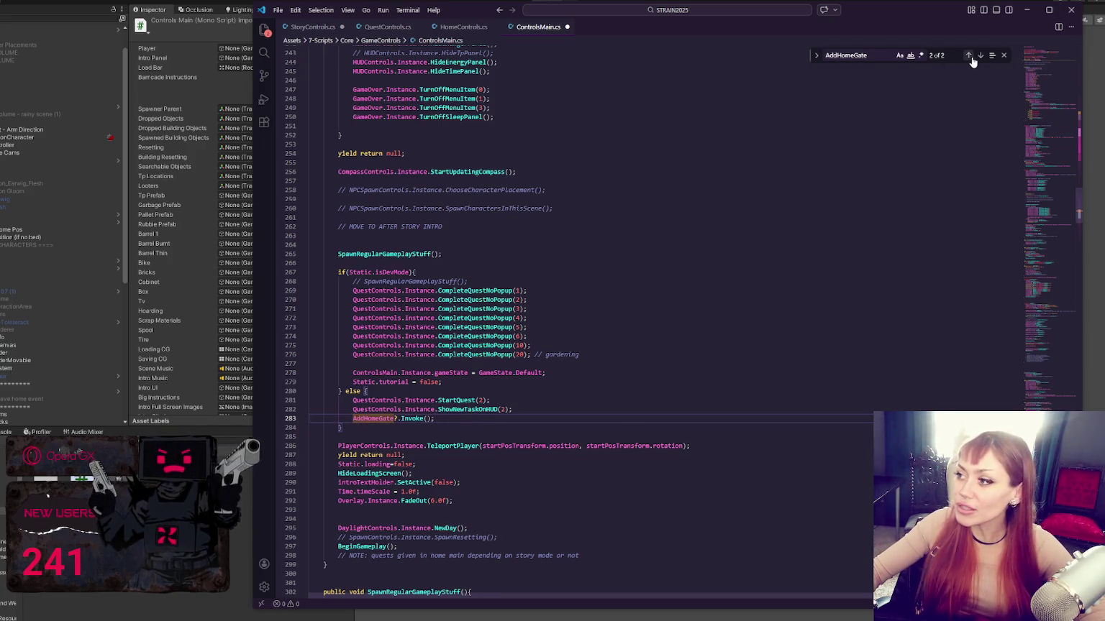
left_click(971, 60)
left_click(466, 325)
key("ctrl+slash")
- Uncomment the AddHomeGate unsubscribe line 122 in HomeControls.cs
left_click(325, 28)
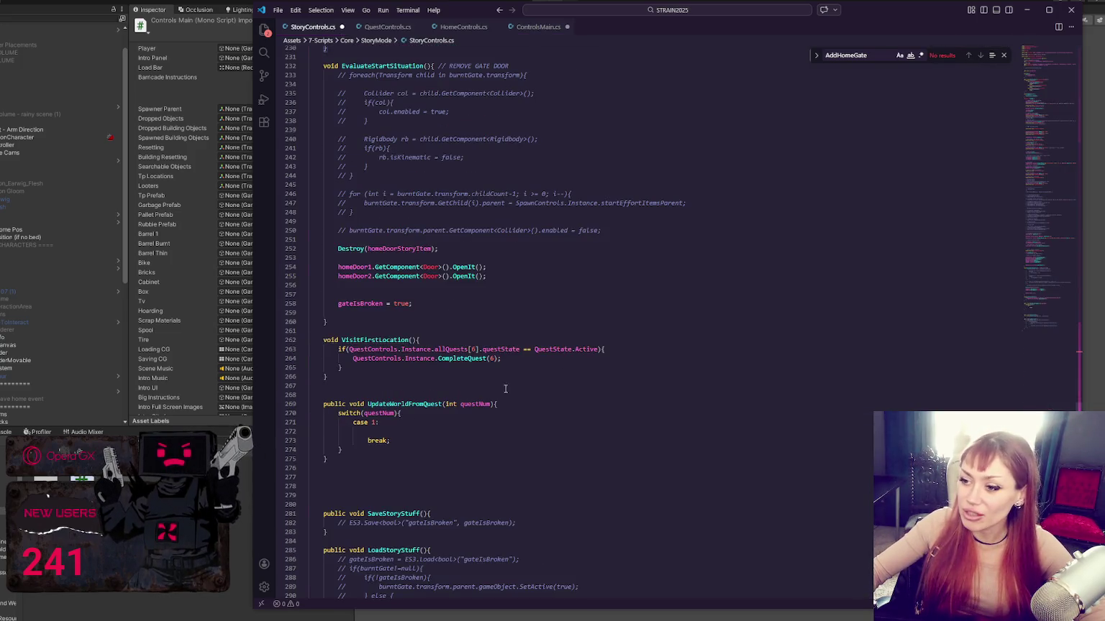
scroll(420, 48, "up", 3)
left_click(536, 27)
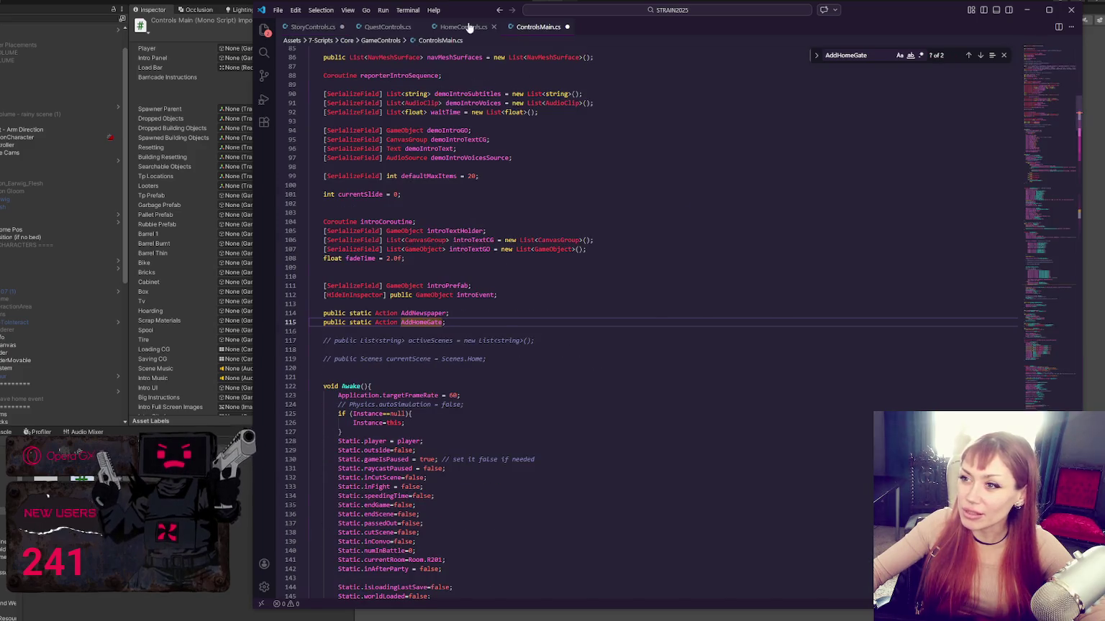
left_click(463, 27)
left_click(508, 453)
key("ctrl+slash")
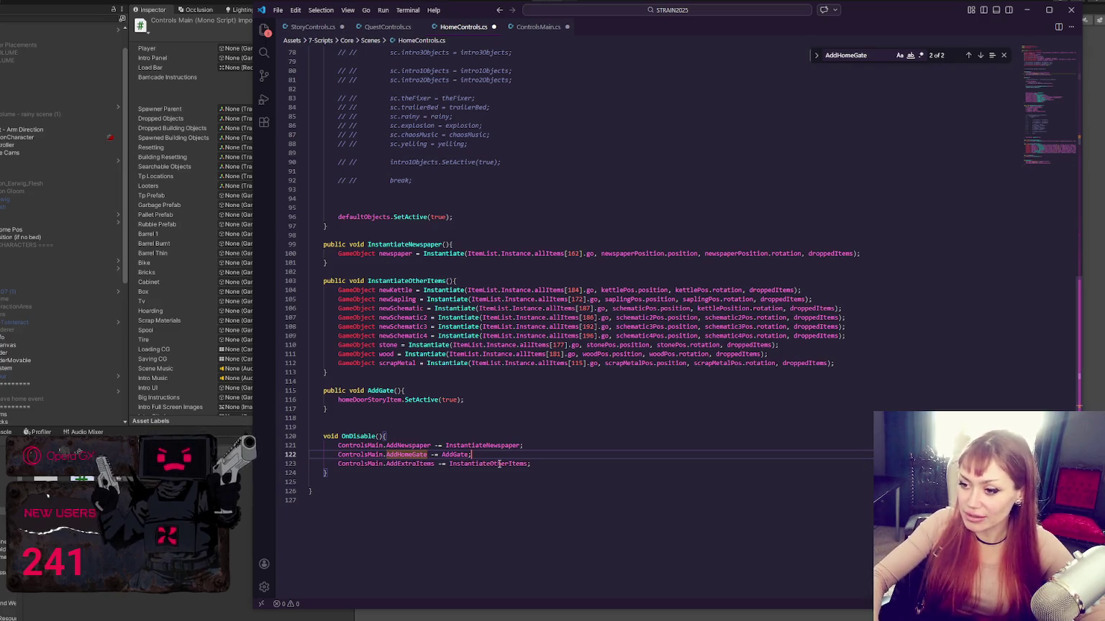
- Check the AddHomeGate subscription in HomeControls' OnEnable, then revisit ControlsMain's declarations
scroll(514, 435, "up", 10)
scroll(523, 419, "up", 10)
left_click(525, 330)
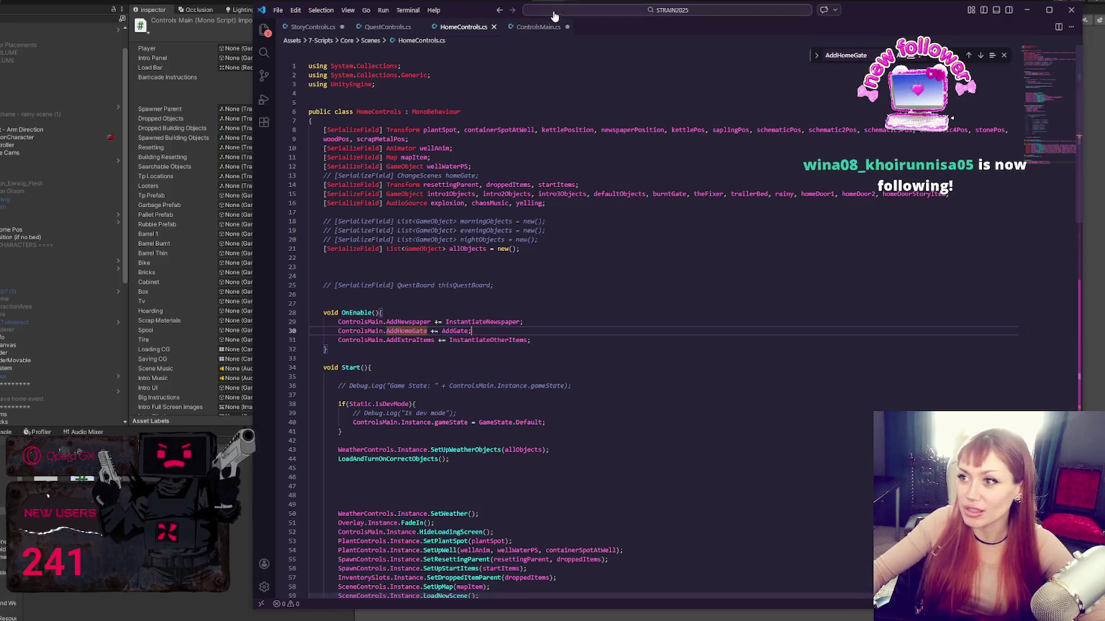
left_click(392, 26)
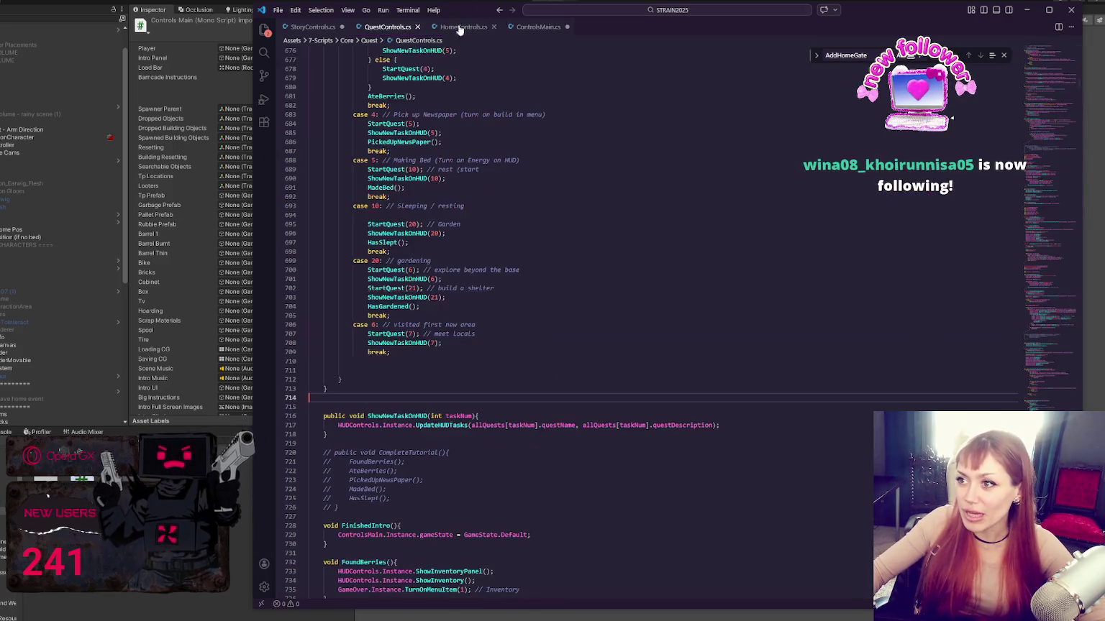
left_click(519, 26)
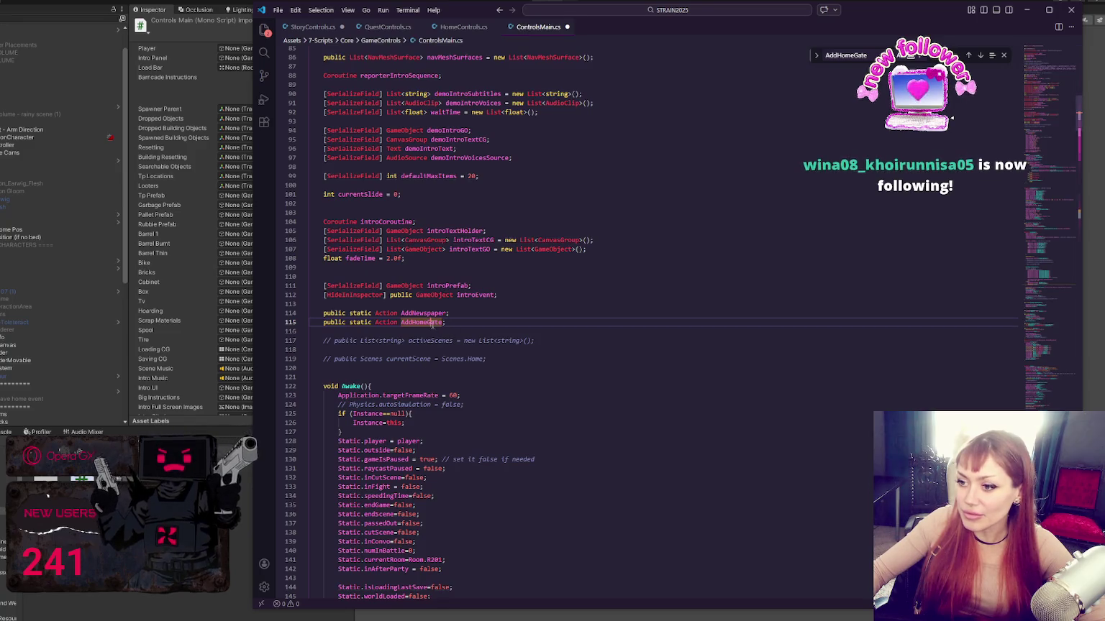
left_click(467, 315)
- Duplicate the AddHomeGate declaration, rename the copy AddExtraItems, and save ControlsMain.cs
key("Down")
key("ctrl+c")
key("ctrl+v")
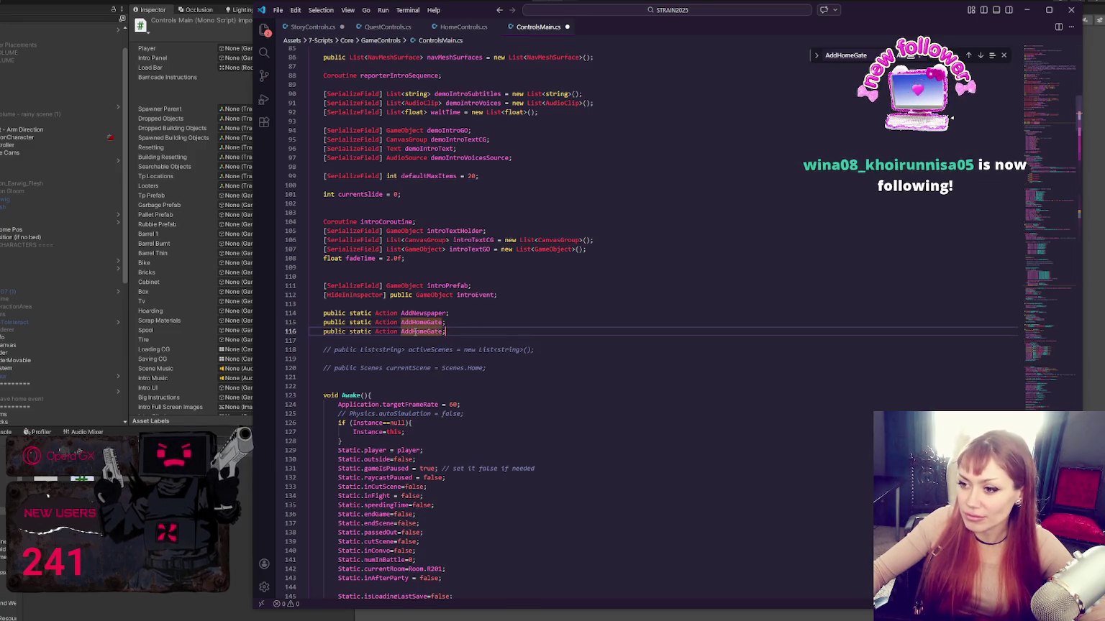
left_click(387, 27)
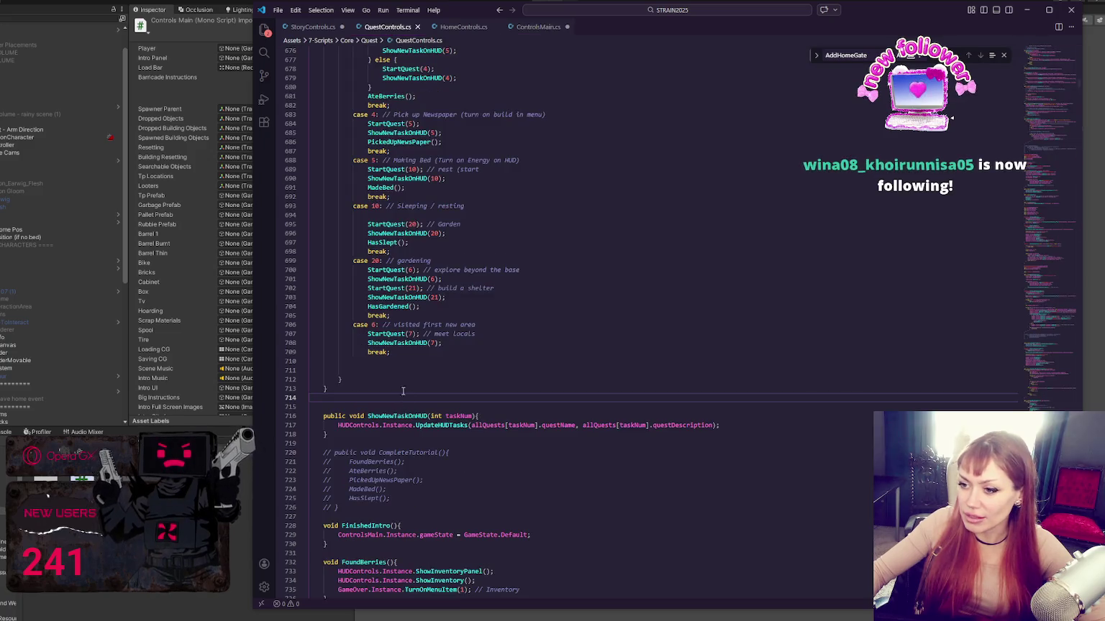
left_click(536, 27)
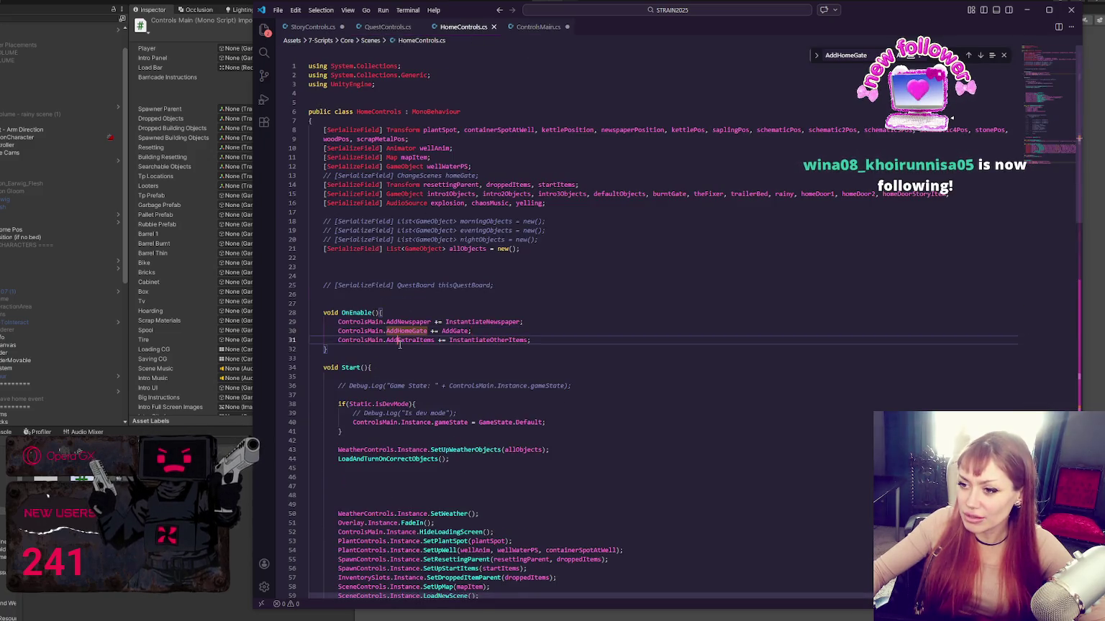
double_click(421, 331)
type("AddExtraItems")
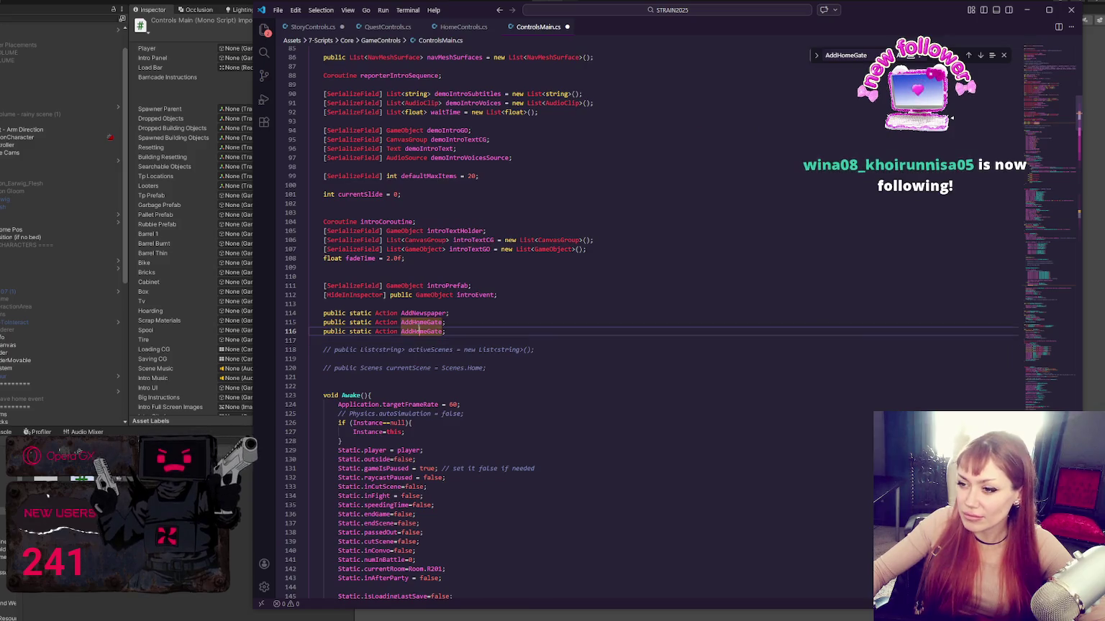
key("ctrl+s")
- Locate and select the AddNewspaper Invoke line in SpawnRegularGameplayStuff
double_click(423, 312)
key("ctrl+f")
left_click(979, 56)
left_click_drag(507, 330, 531, 317)
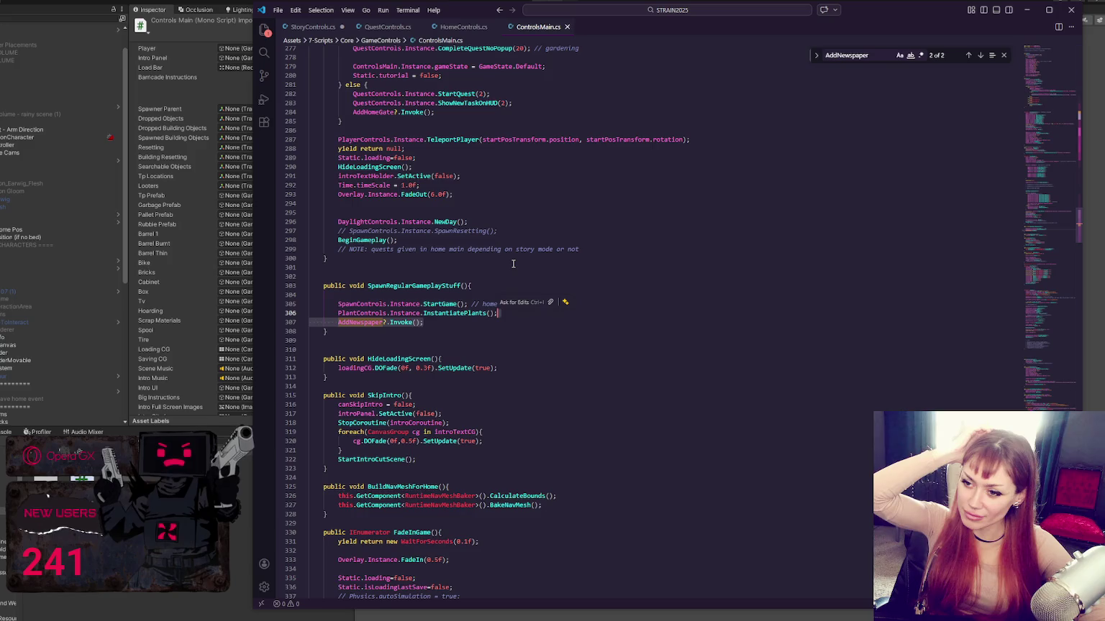
left_click(436, 349)
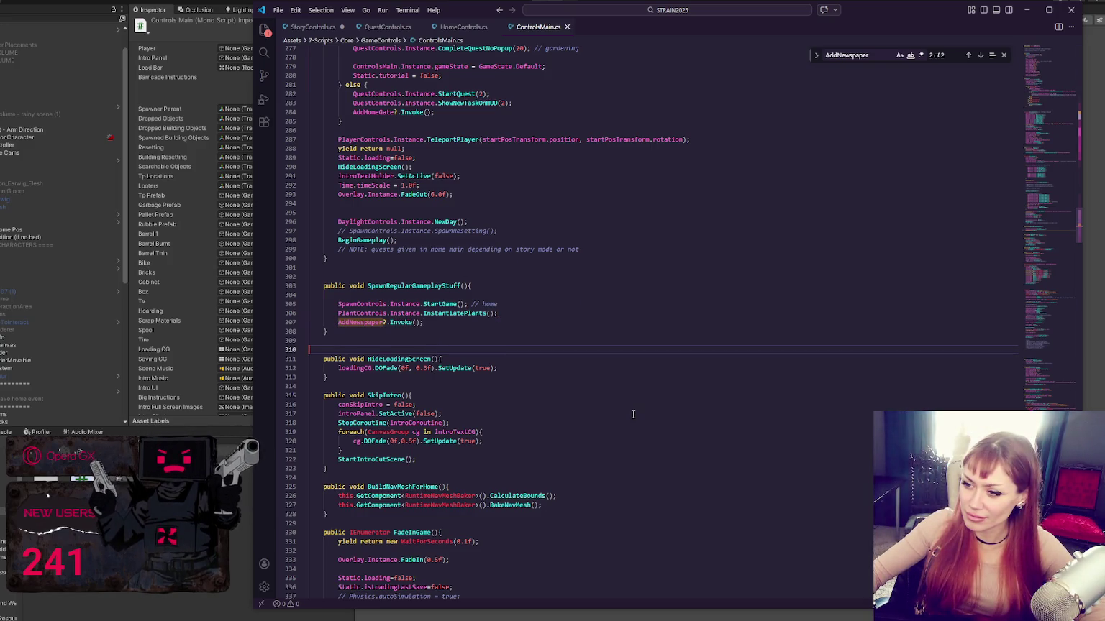
left_click(467, 332)
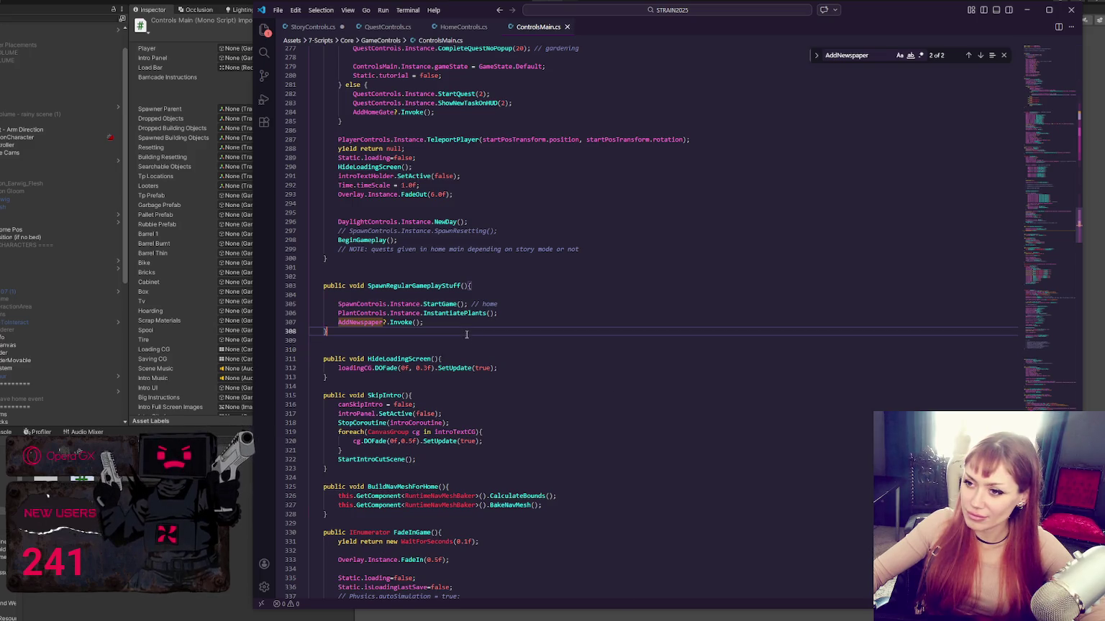
scroll(471, 331, "up", 10)
scroll(475, 327, "up", 5)
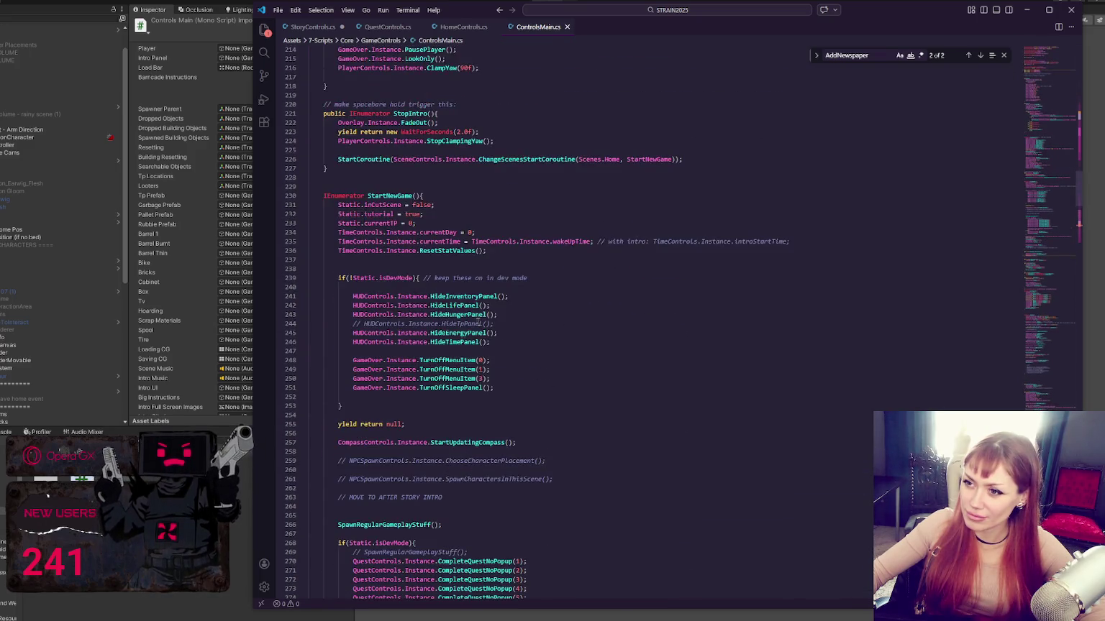
scroll(378, 215, "down", 17)
- Add public void StartSecondPartOfTutorial() after StartNewGame, invoking AddExtraItems, and save
left_click(372, 361)
key("Return")
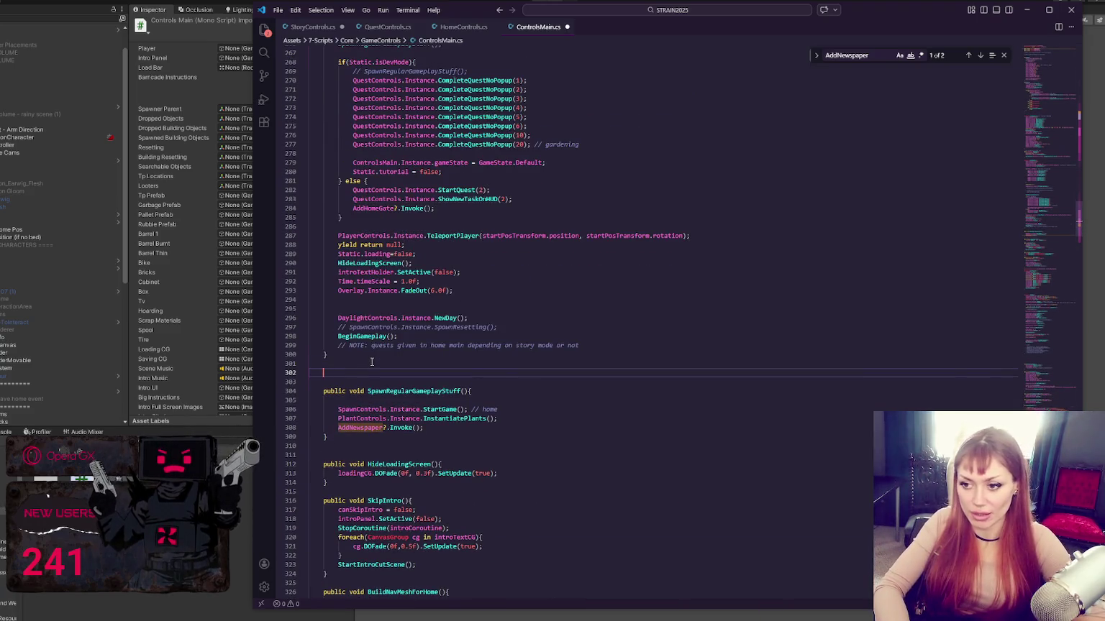
type("public void Se")
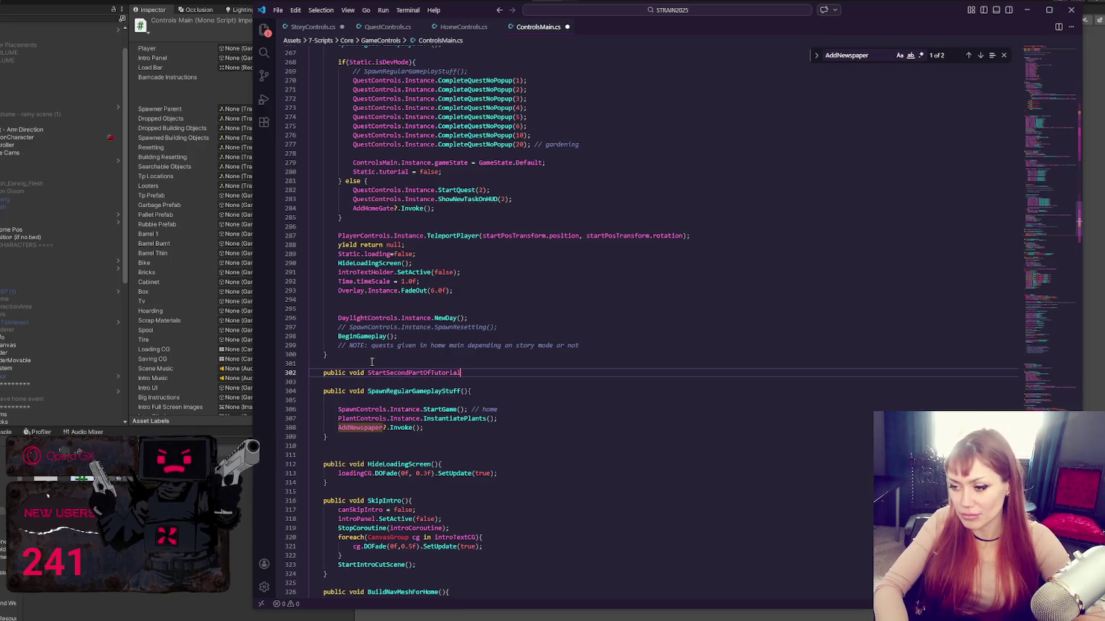
type("(){")
key("Return")
key("ctrl+v")
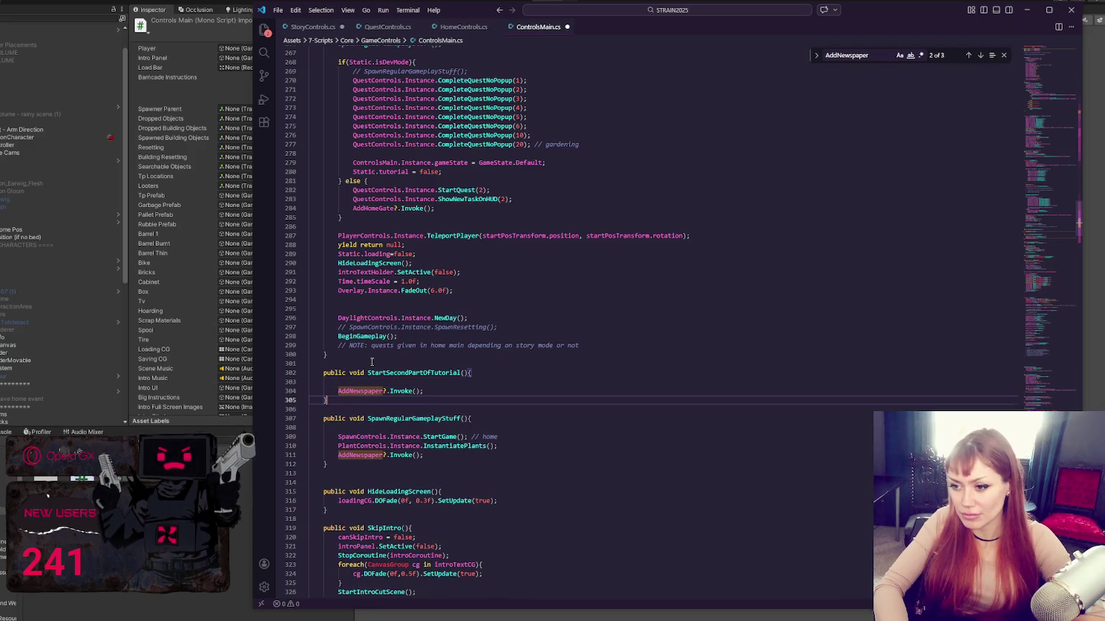
left_click_drag(354, 392, 385, 391)
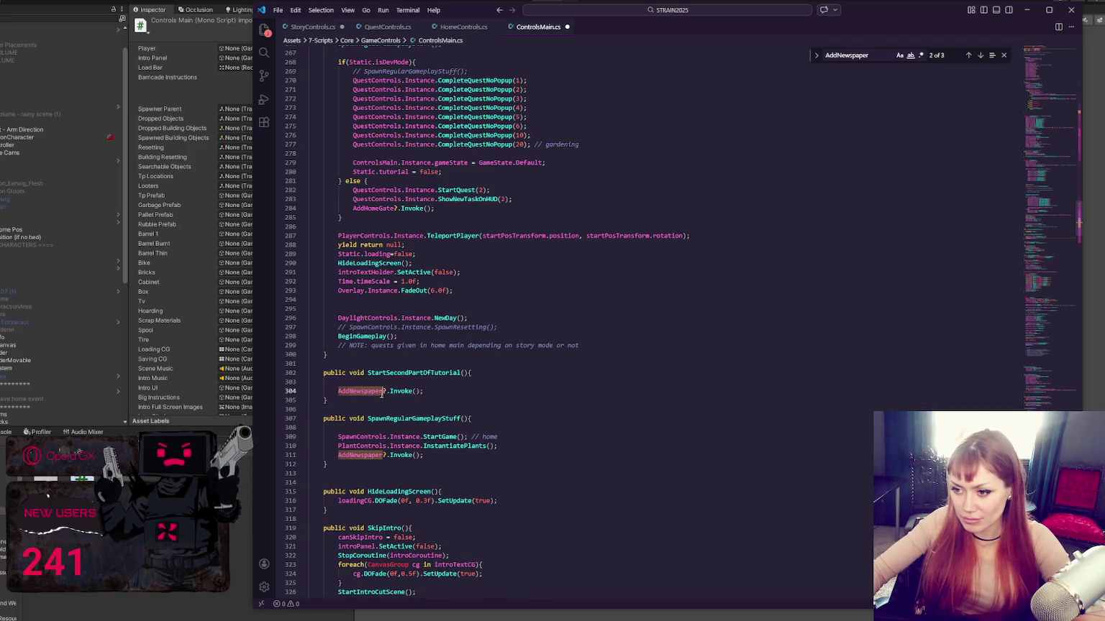
type("In")
key("BackSpace")
key("BackSpace")
type("ExtraItem")
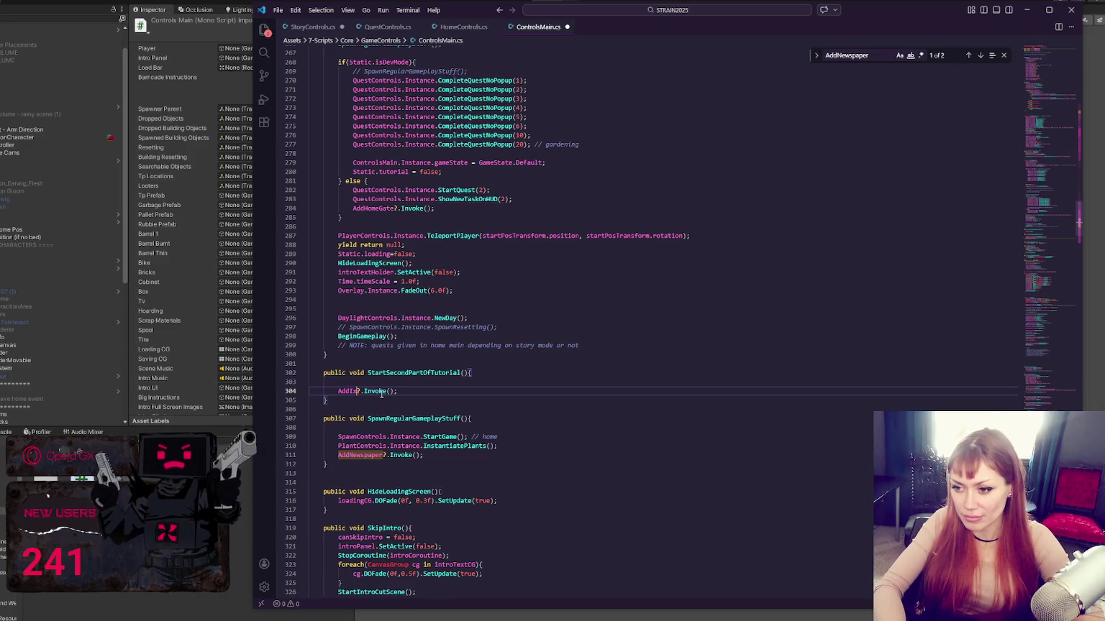
type("s")
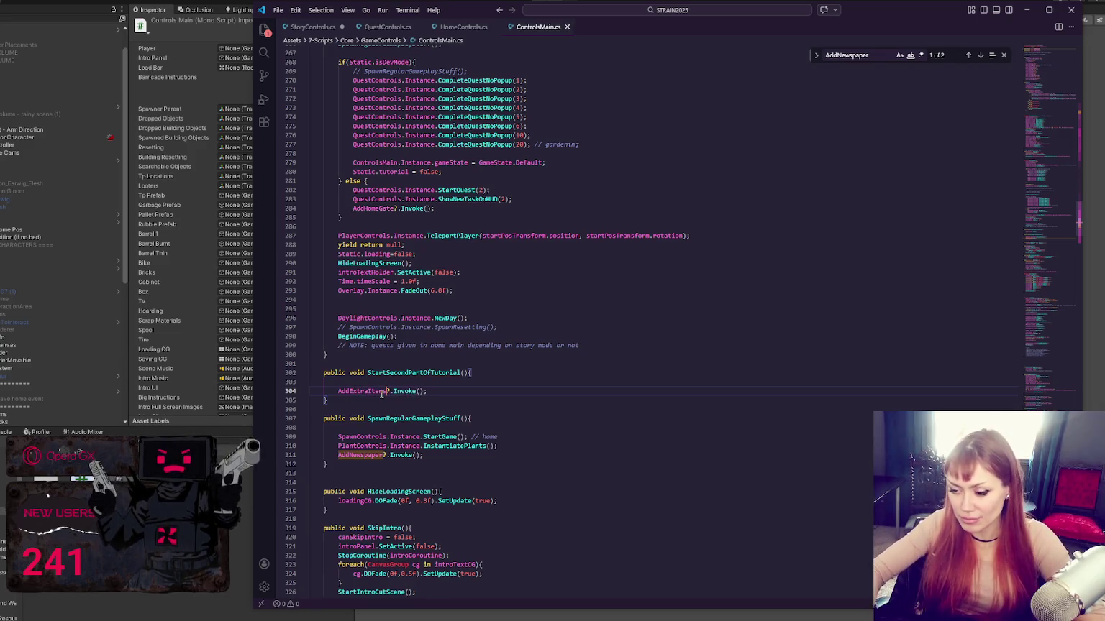
key("Up")
key("ctrl+s")
- Inspect the Sleeping/resting case 10 and gardening case 20 in QuestControls.cs, then return to Unity
left_click(389, 27)
left_click(557, 361)
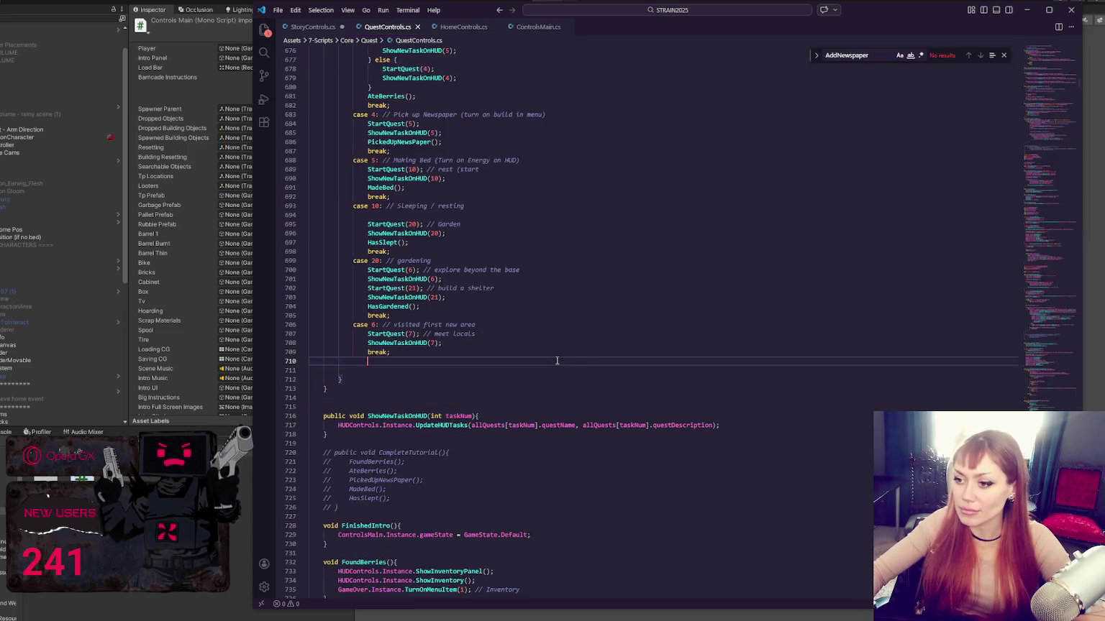
scroll(556, 361, "up", 4)
left_click(413, 335)
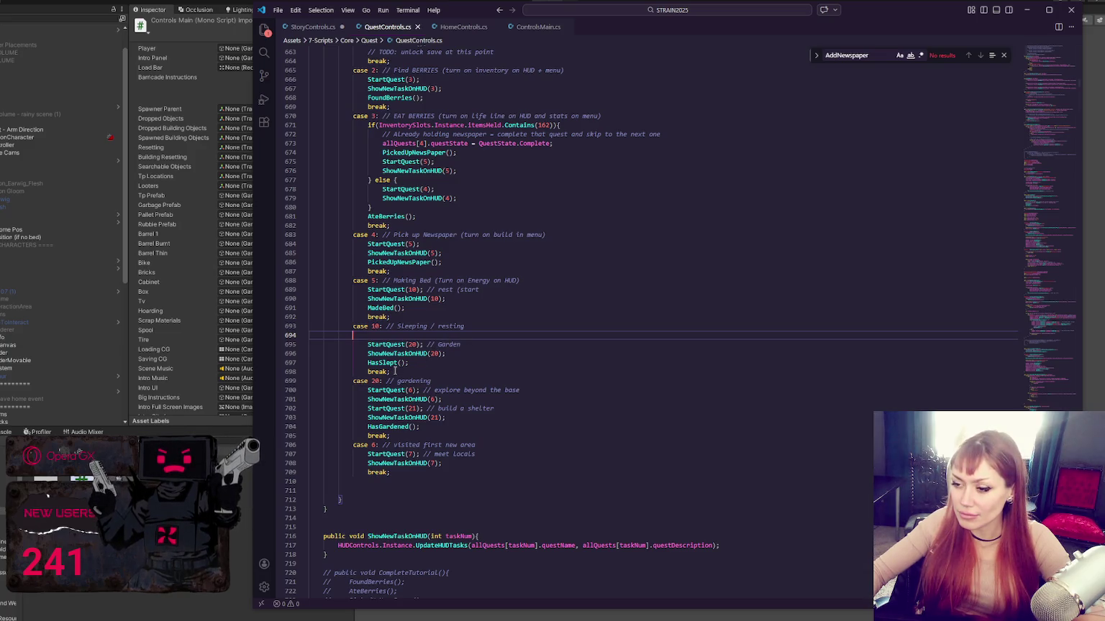
double_click(424, 326)
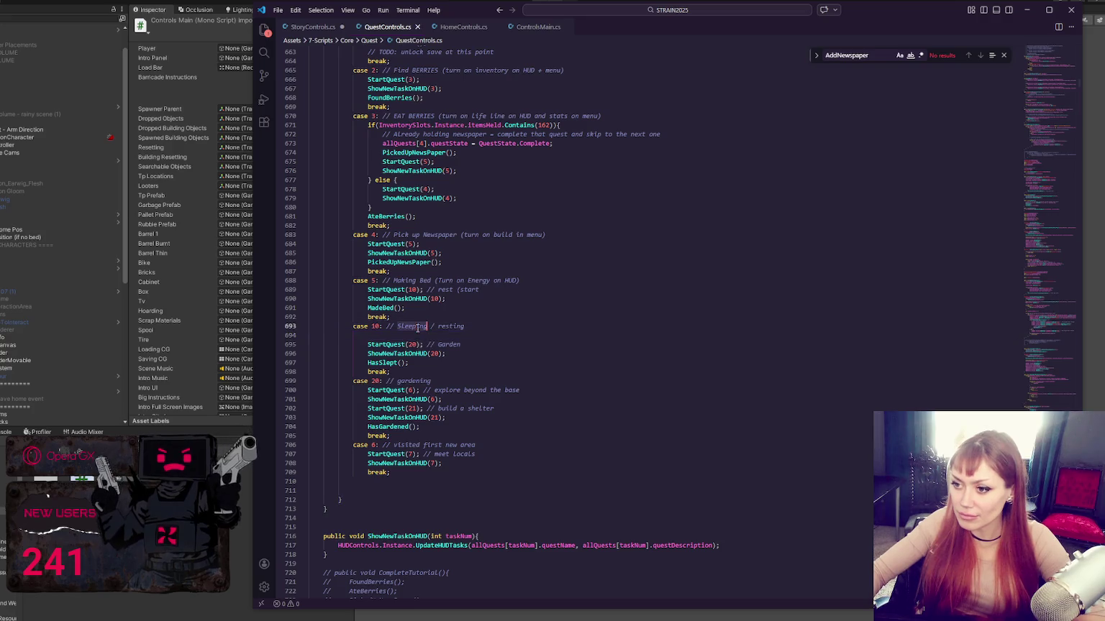
left_click(489, 357)
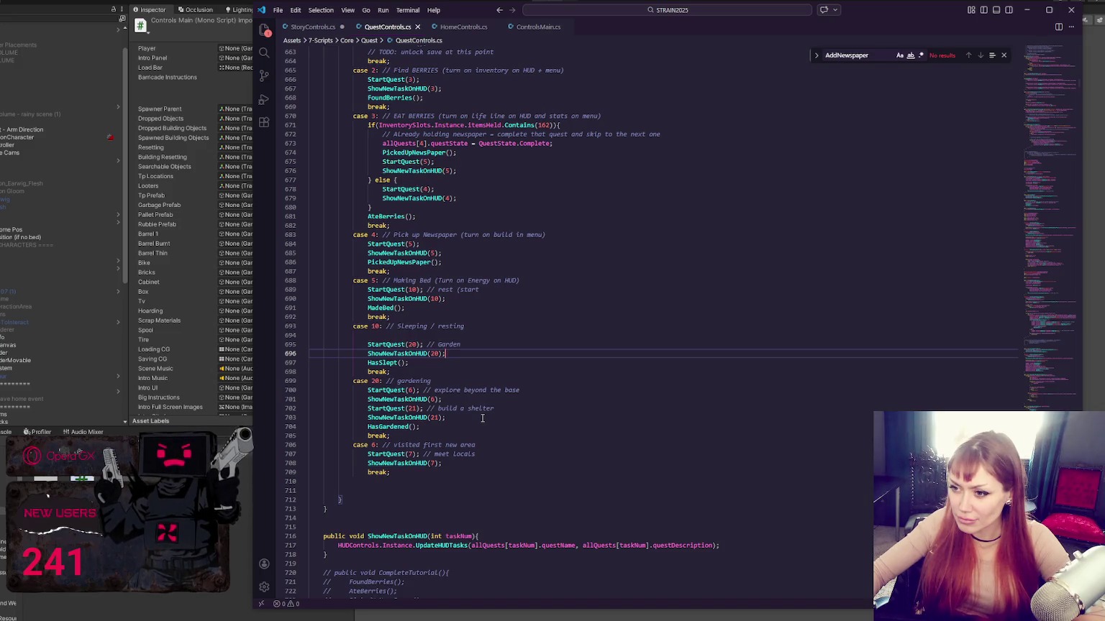
left_click(462, 380)
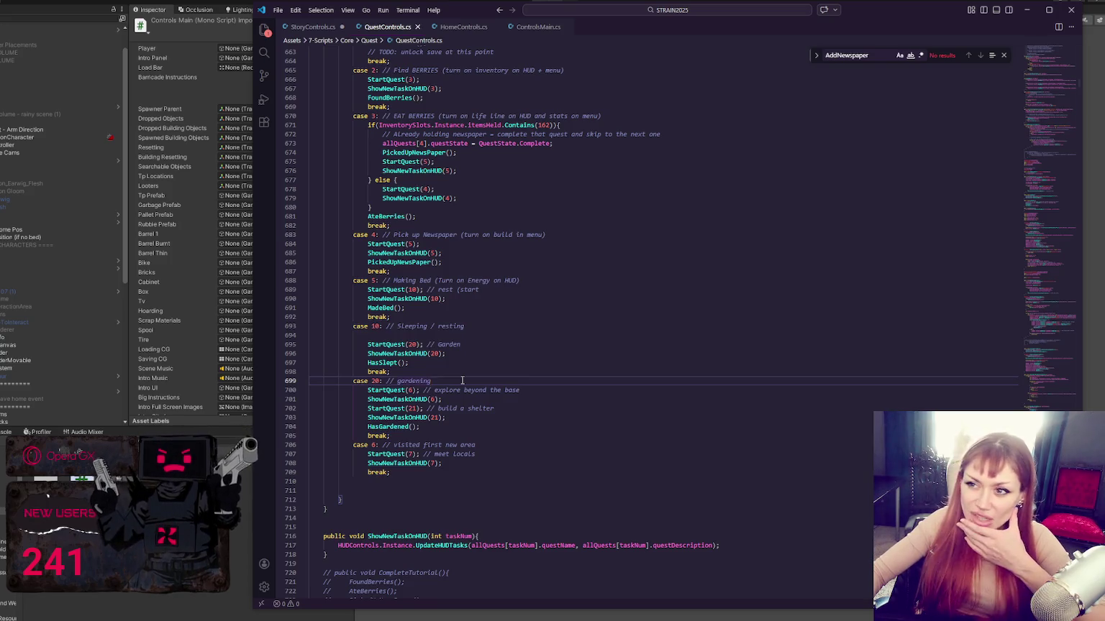
left_click(39, 39)
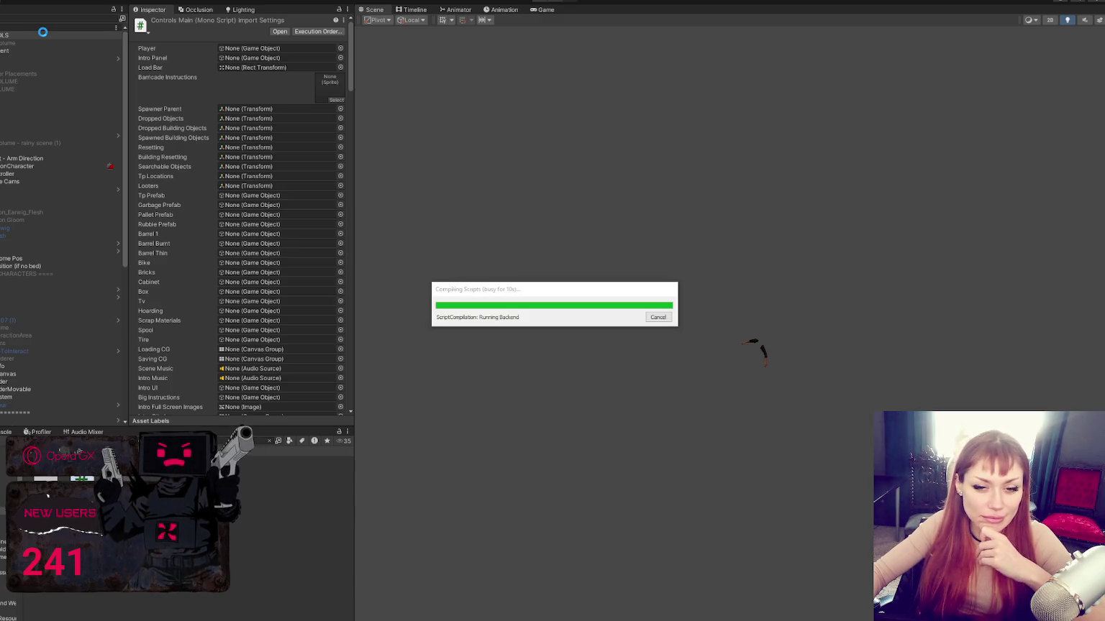
left_click(44, 33)
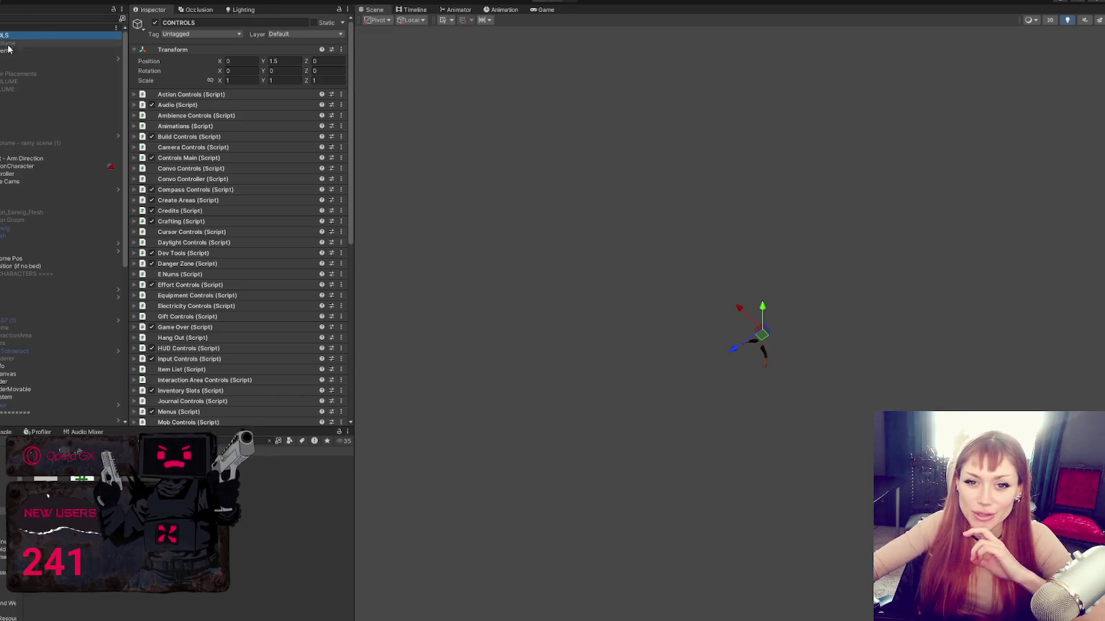
scroll(286, 205, "down", 10)
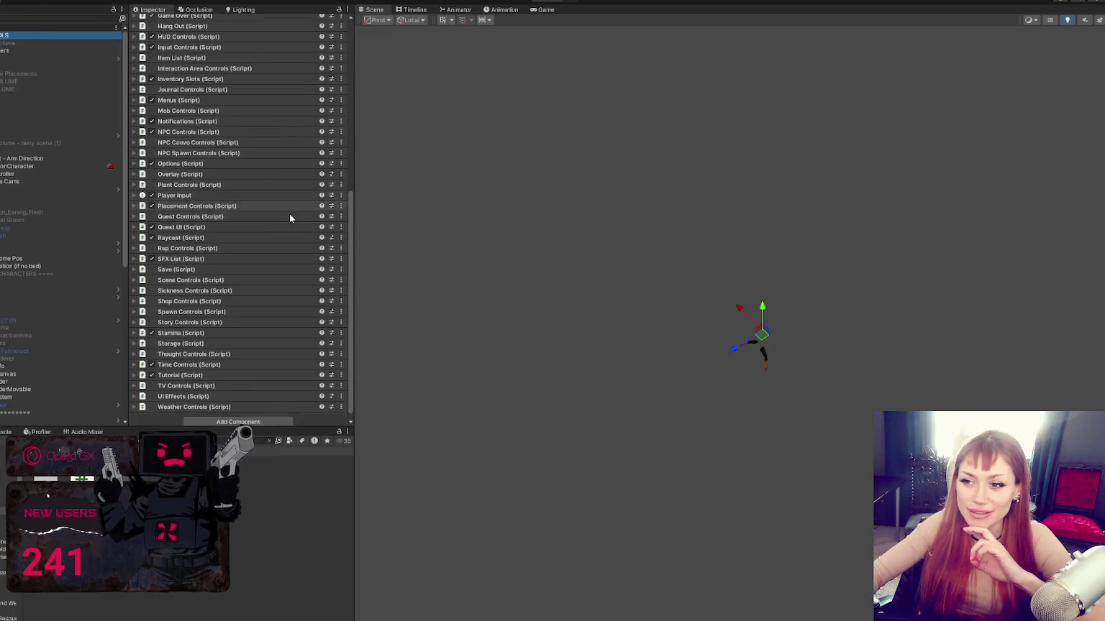
scroll(202, 315, "up", 10)
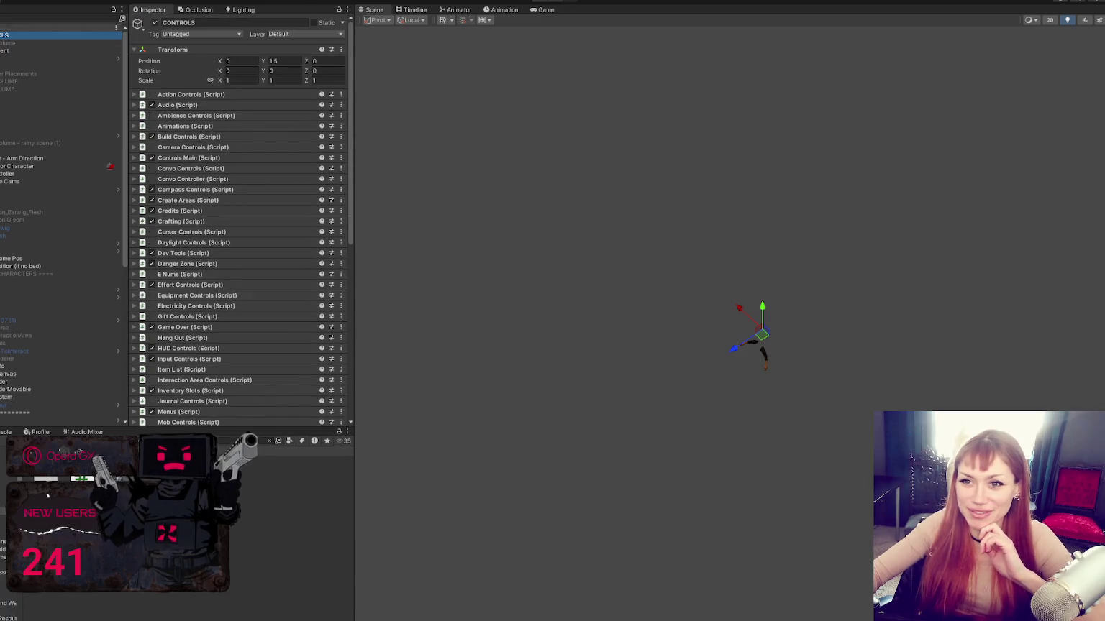
scroll(203, 253, "down", 10)
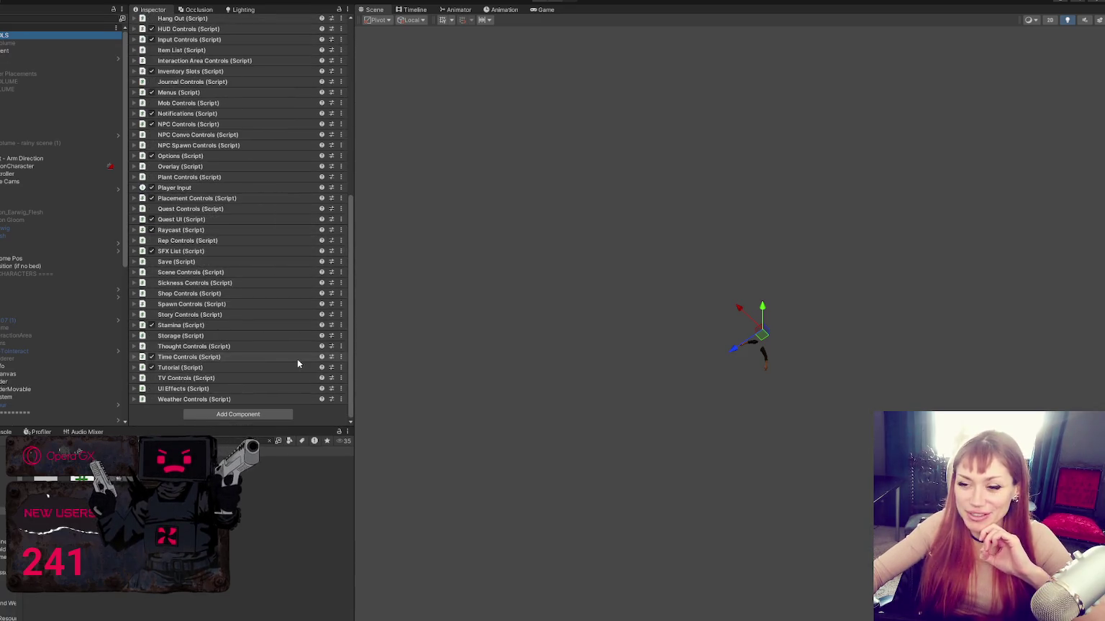
scroll(297, 360, "up", 10)
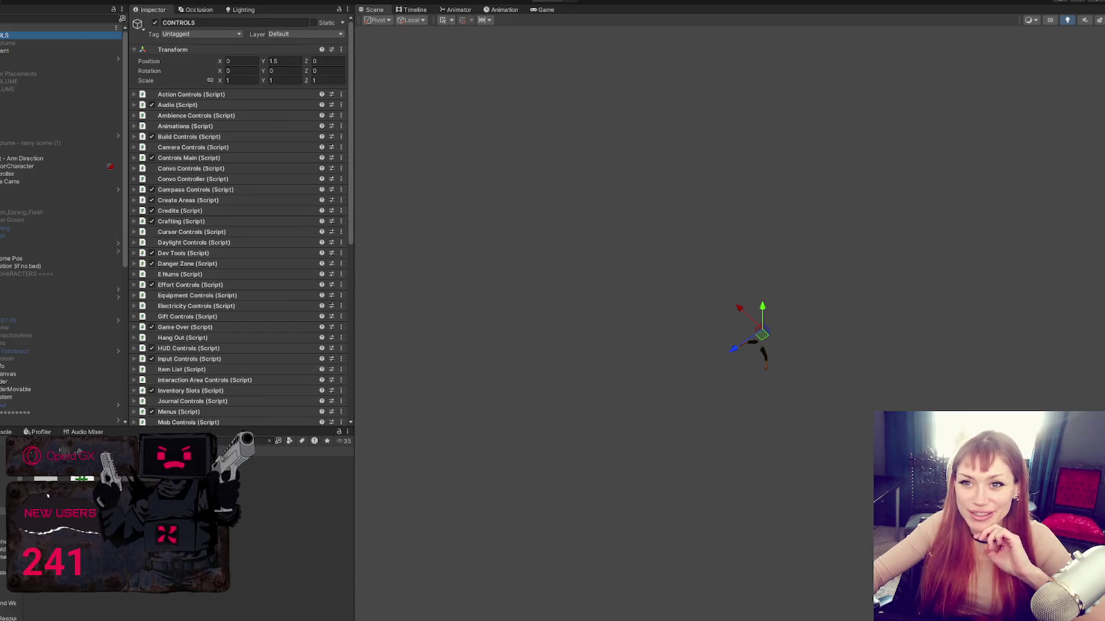
scroll(180, 187, "down", 10)
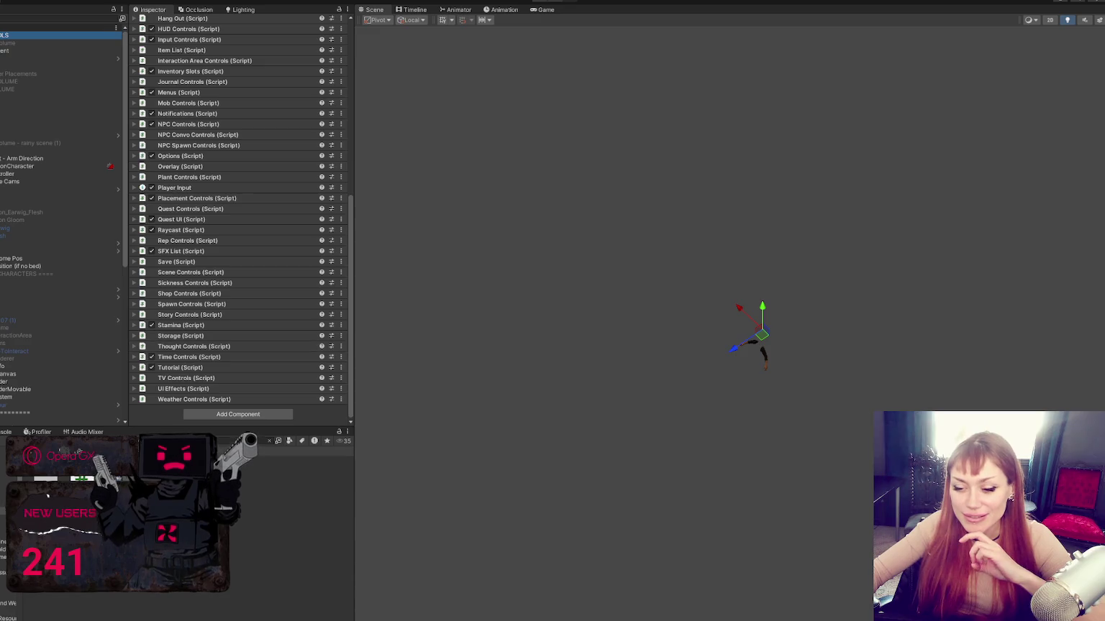
key("alt+Tab")
scroll(180, 345, "up", 5)
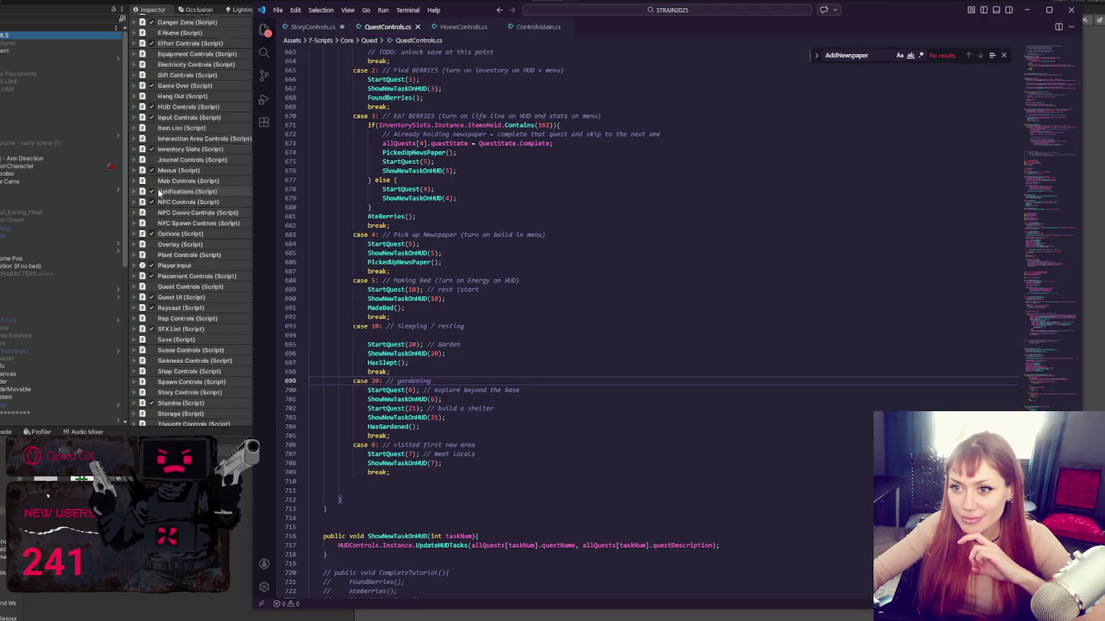
left_click(167, 368)
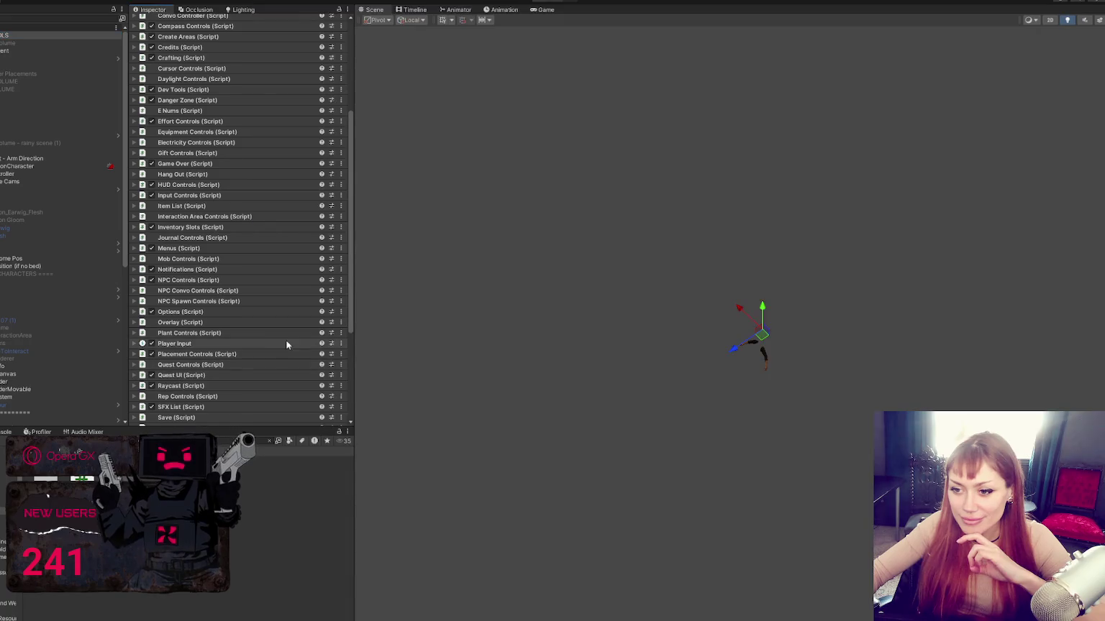
- In the Inspector, expand Quest Controls' All Quests and open the Build a Shelter entry
left_click(226, 363)
scroll(269, 303, "down", 2)
scroll(269, 302, "down", 10)
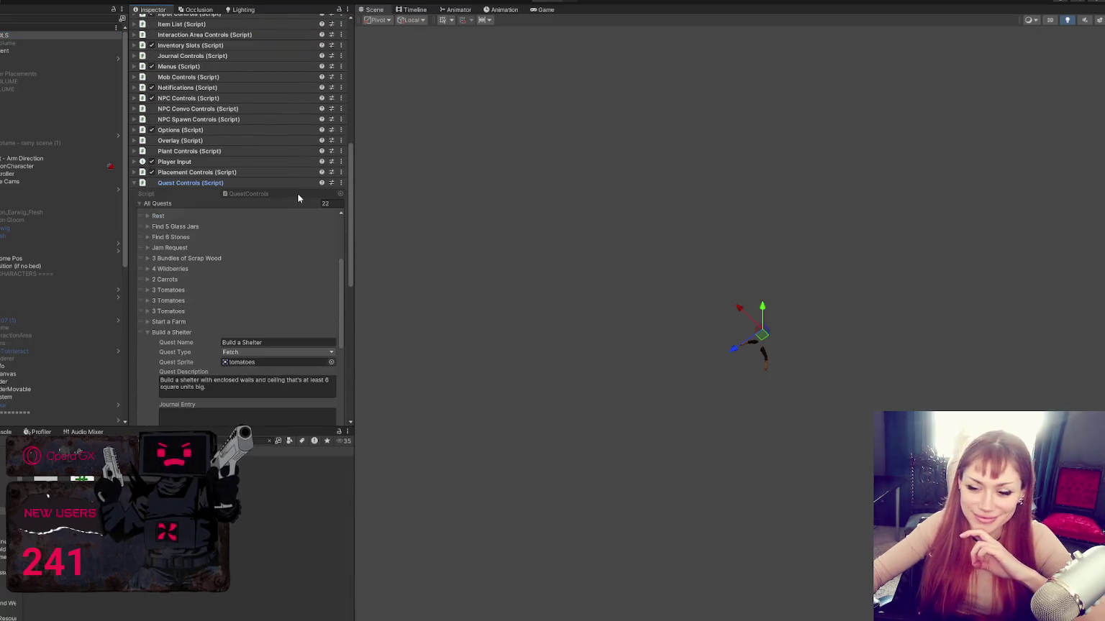
left_click(194, 228)
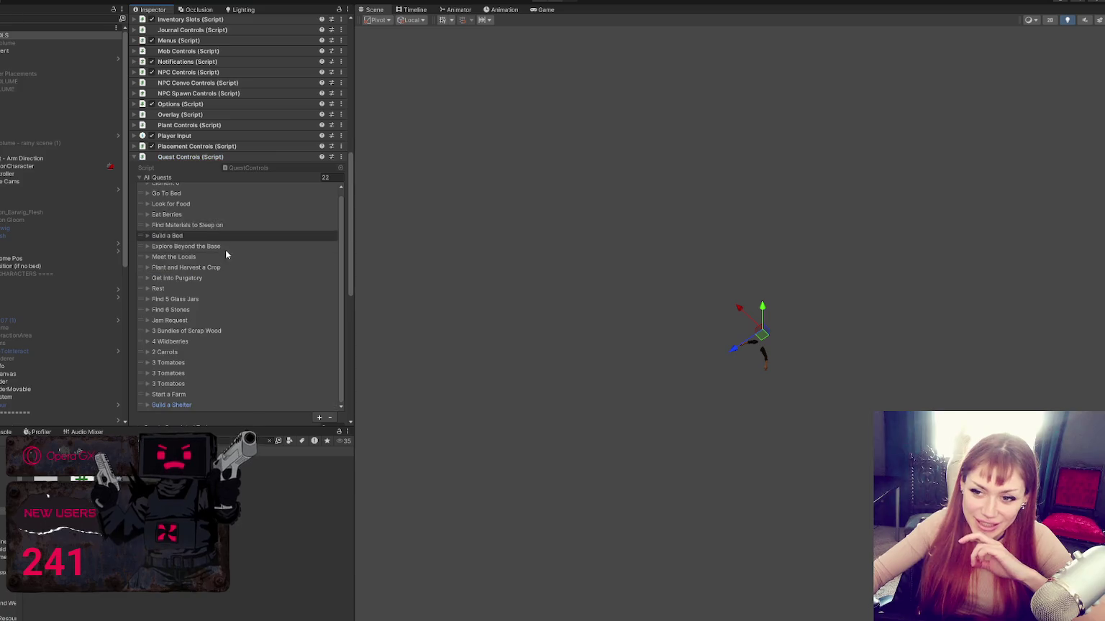
scroll(227, 266, "down", 3)
scroll(229, 286, "up", 3)
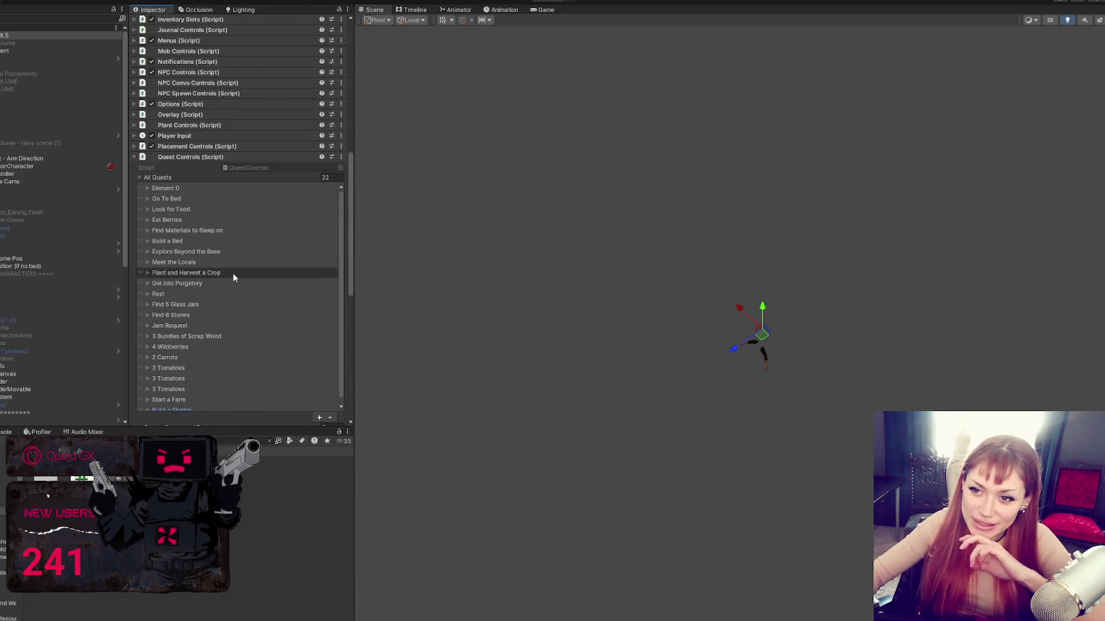
scroll(232, 274, "down", 1)
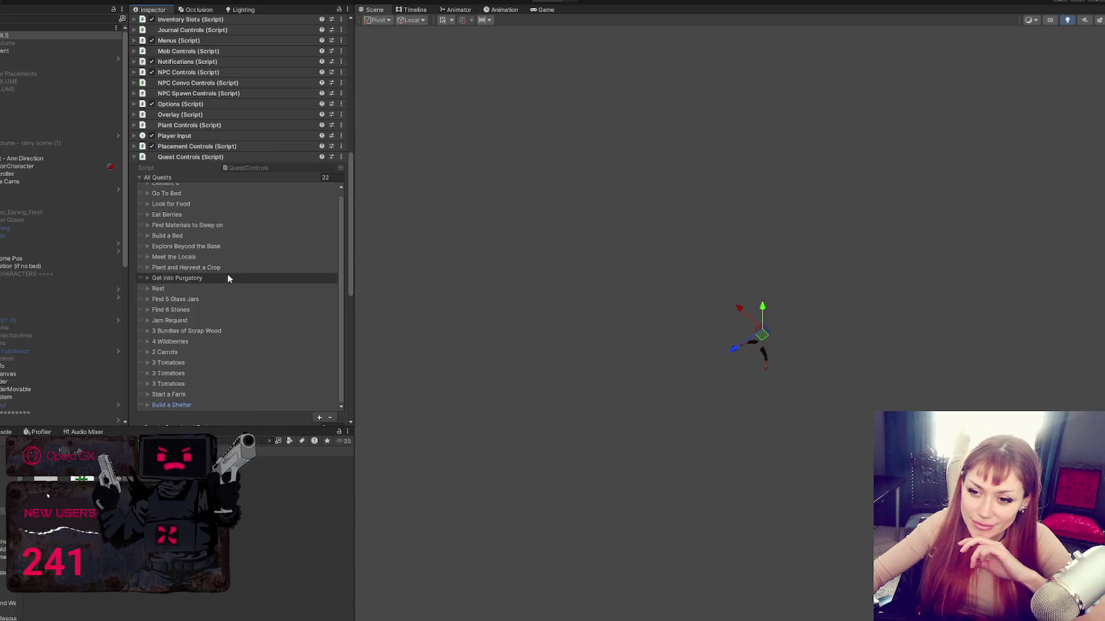
left_click(213, 404)
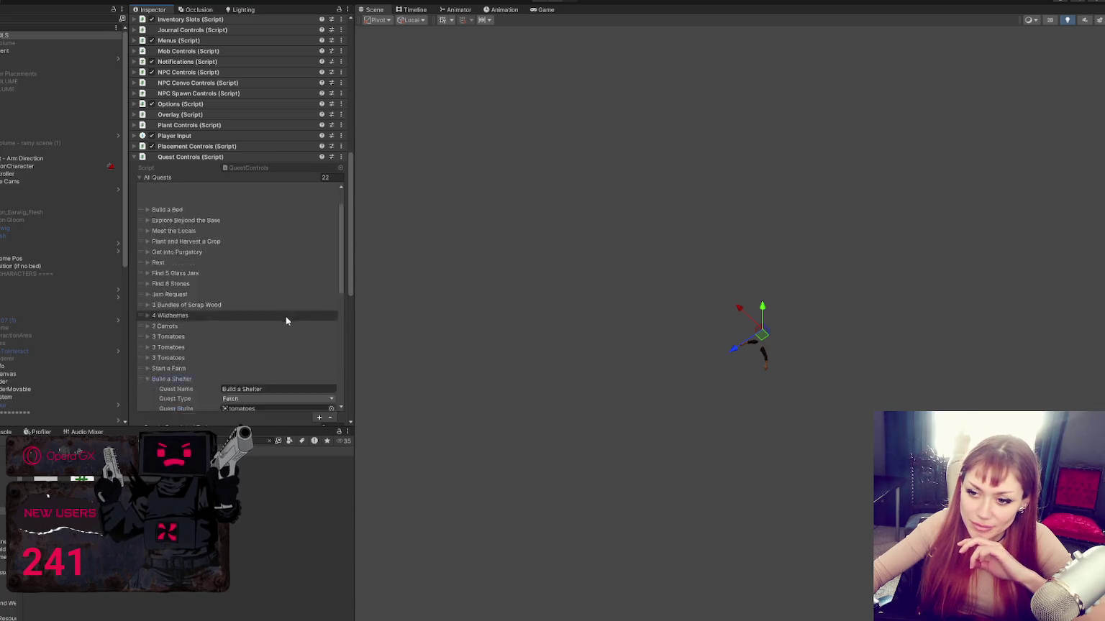
scroll(285, 316, "down", 2)
left_click(277, 337)
key("Home")
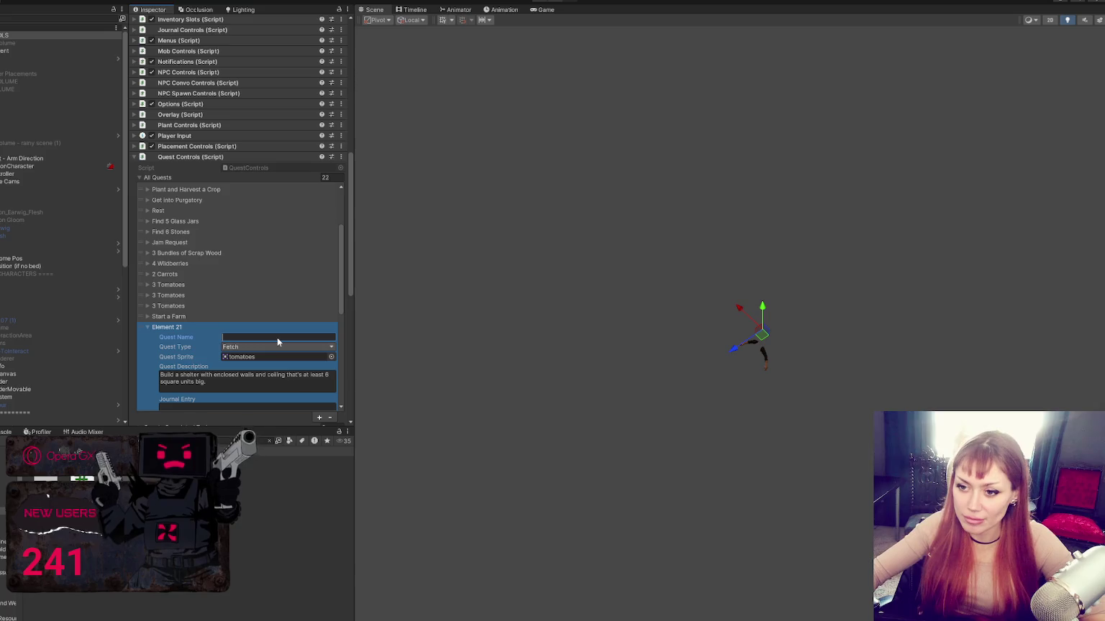
- Copy the case 20 gardening block in QuestControls.cs and paste a duplicate below it
key("alt+Tab")
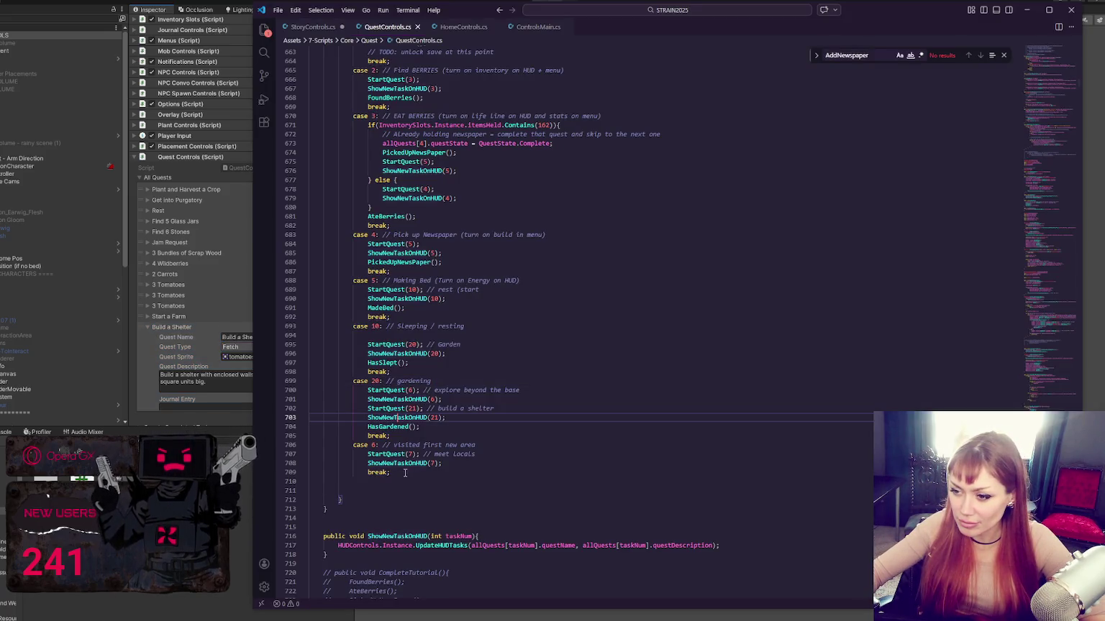
left_click_drag(403, 436, 419, 372)
key("ctrl+c")
key("Right")
key("ctrl+v")
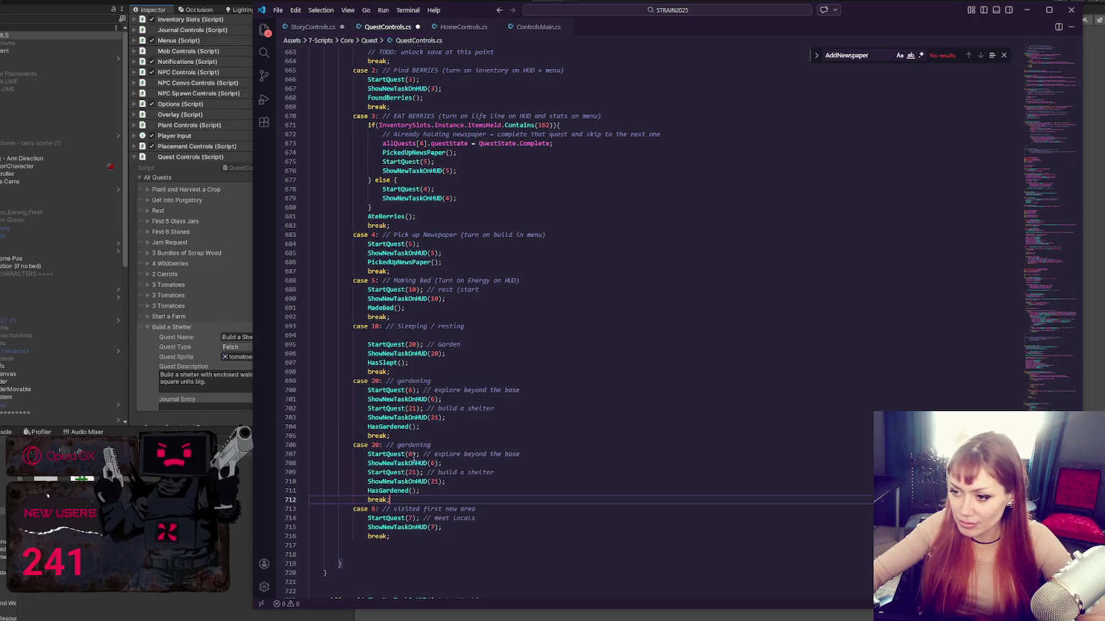
- Rename the copied block's comment to Build a shelter and replace its body with break;
left_click(472, 446)
type("Build a")
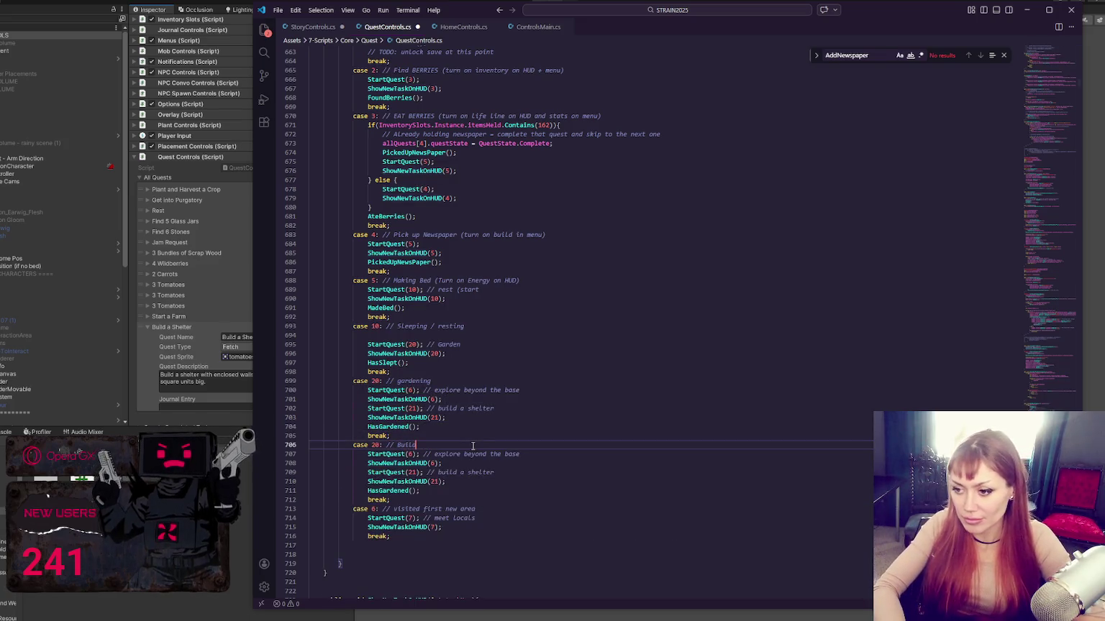
type("er")
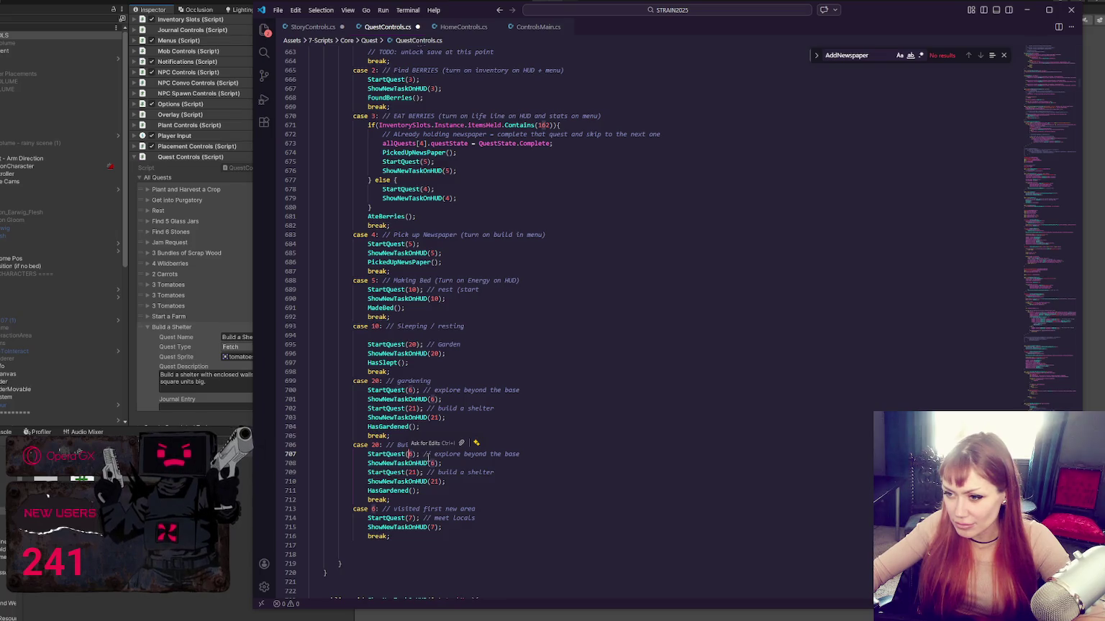
key("Down")
key("Down")
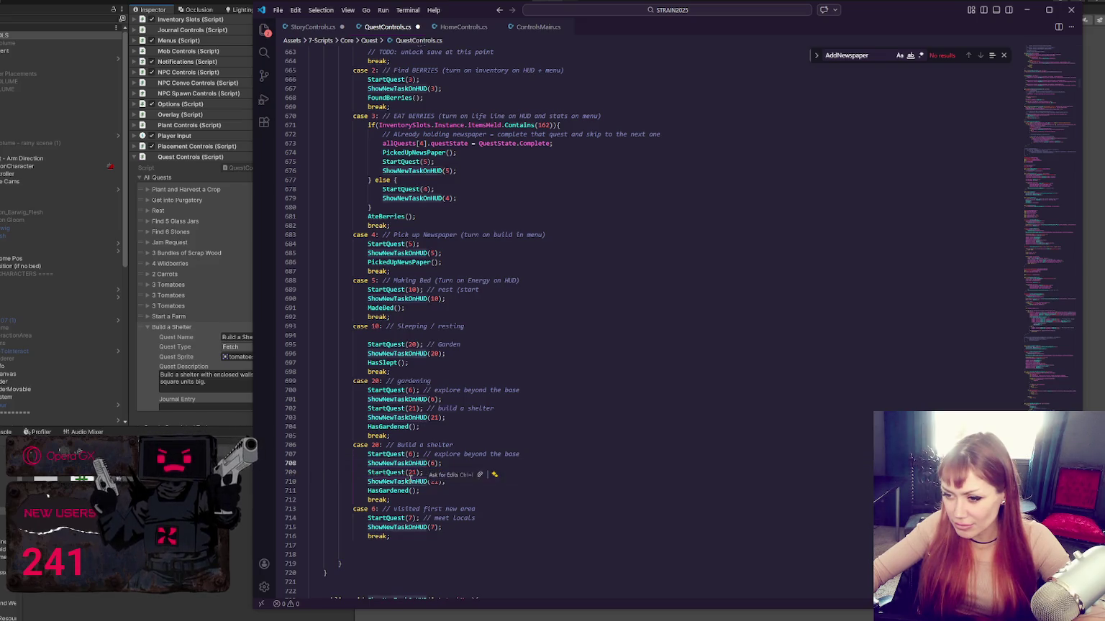
left_click(414, 491)
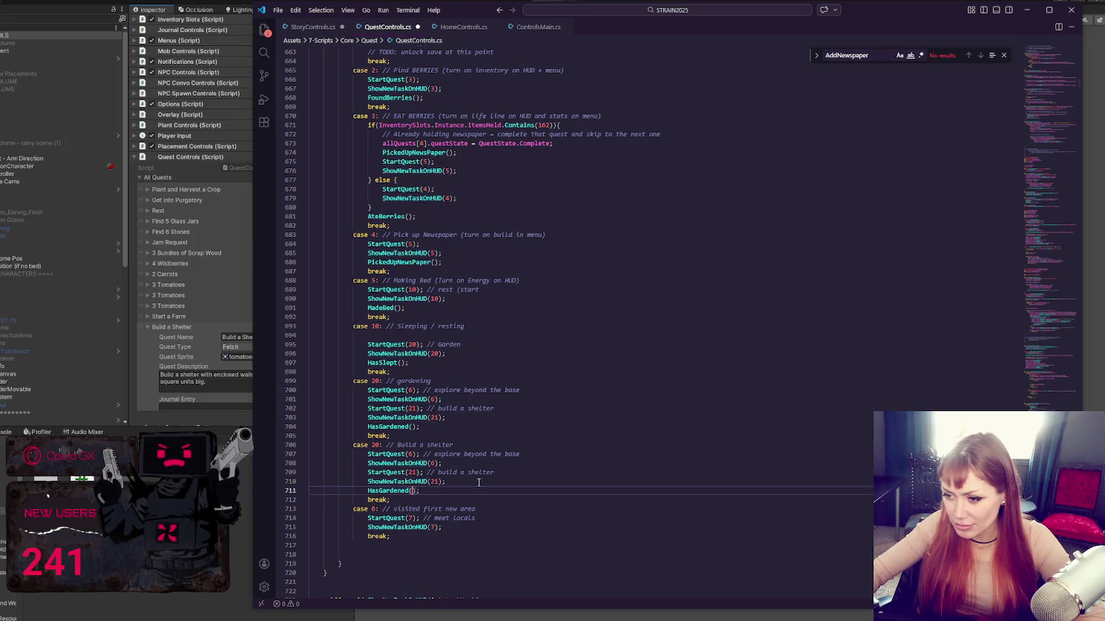
mouse_move(400, 499)
left_mouse_down()
mouse_move(421, 445)
mouse_move(309, 454)
left_mouse_up()
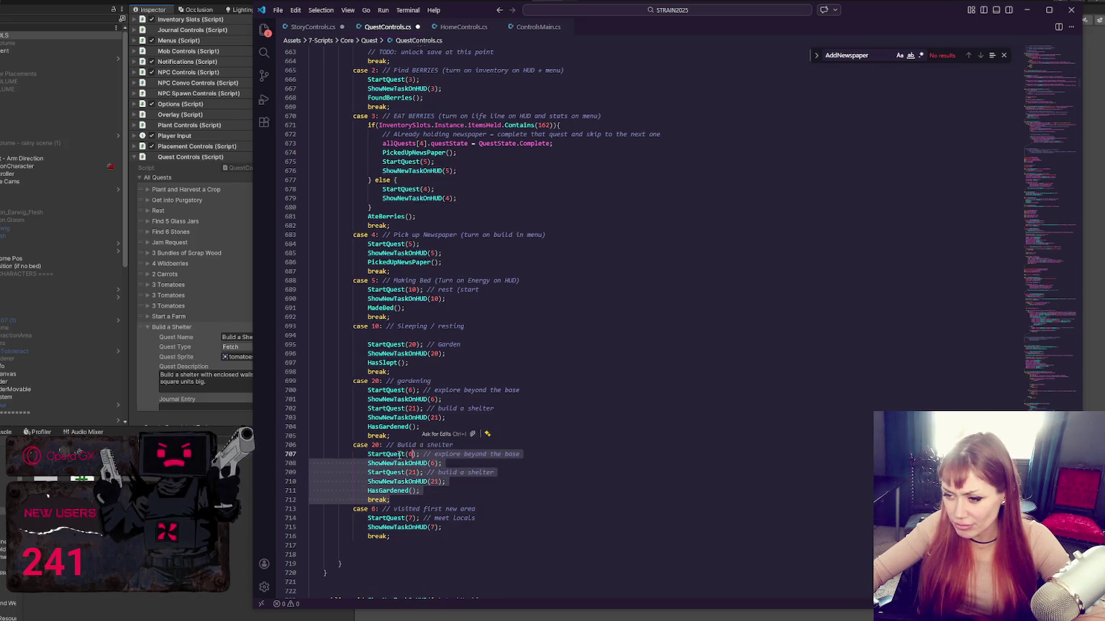
key("BackSpace")
key("Tab")
key("Tab")
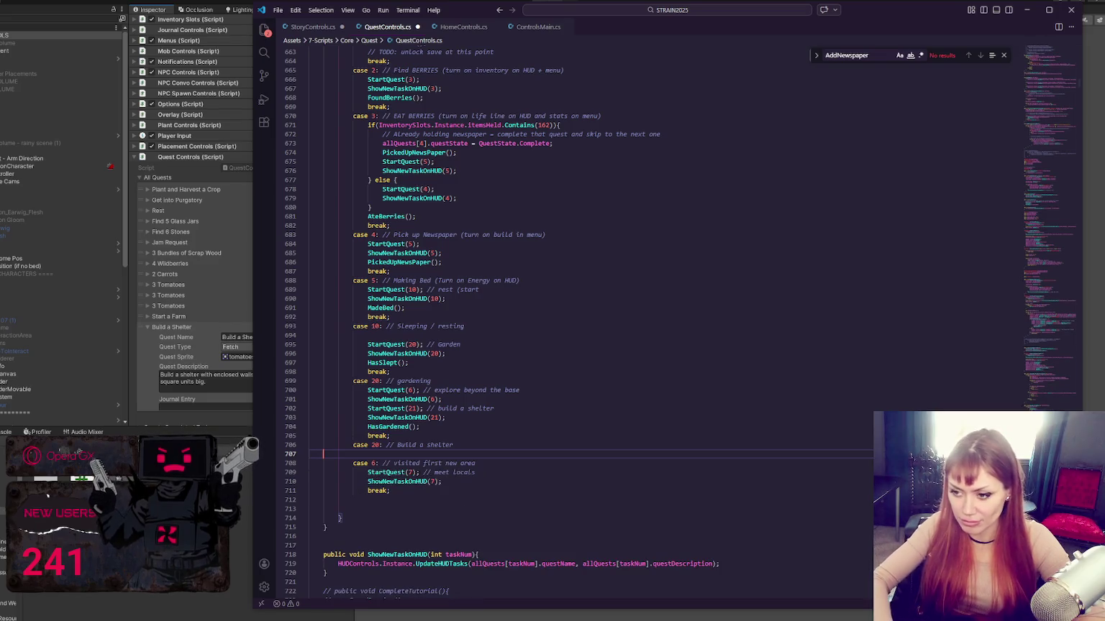
key("Tab")
key("Tab")
type("break;")
- Change the copy's case number to 21 and save QuestControls.cs
double_click(375, 444)
type("21:")
key("ctrl+s")
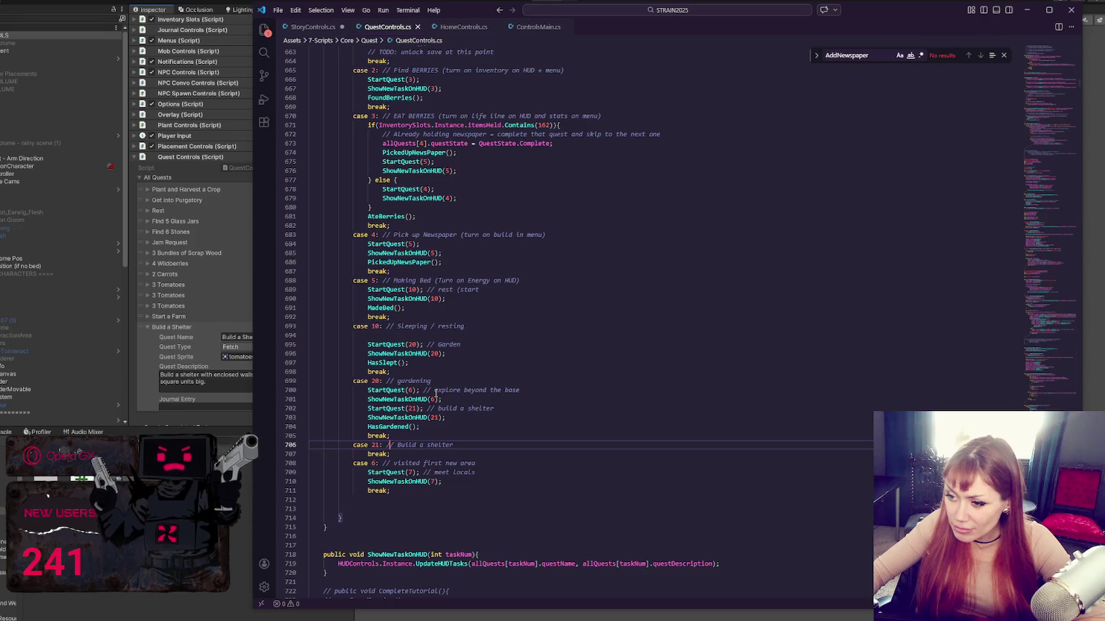
left_click_drag(435, 390, 546, 389)
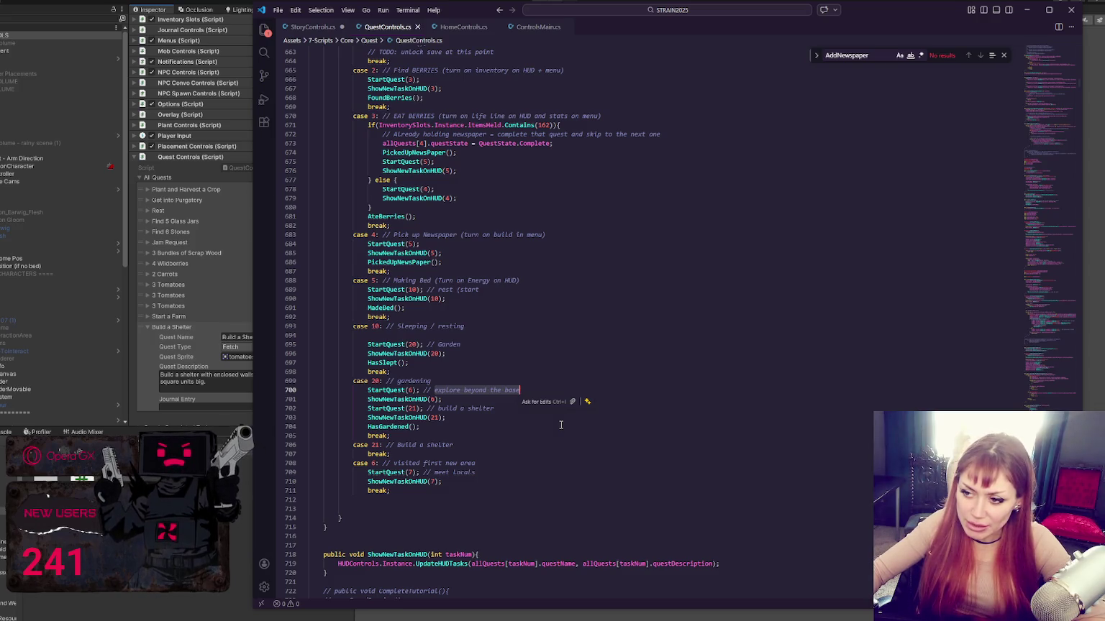
type("meet shopkeeper")
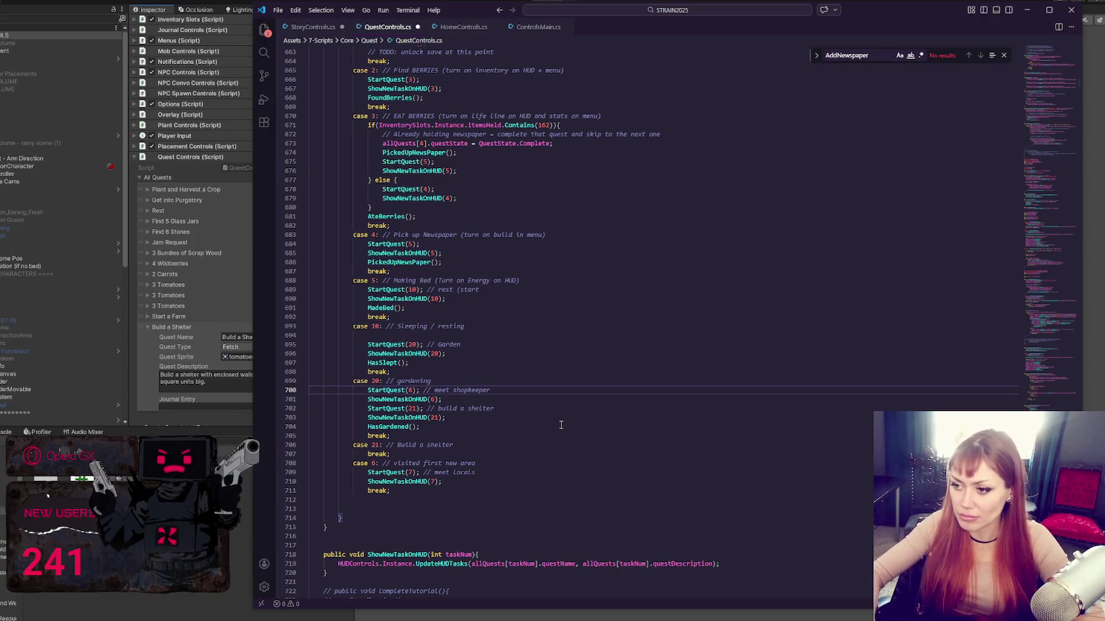
left_click(485, 463)
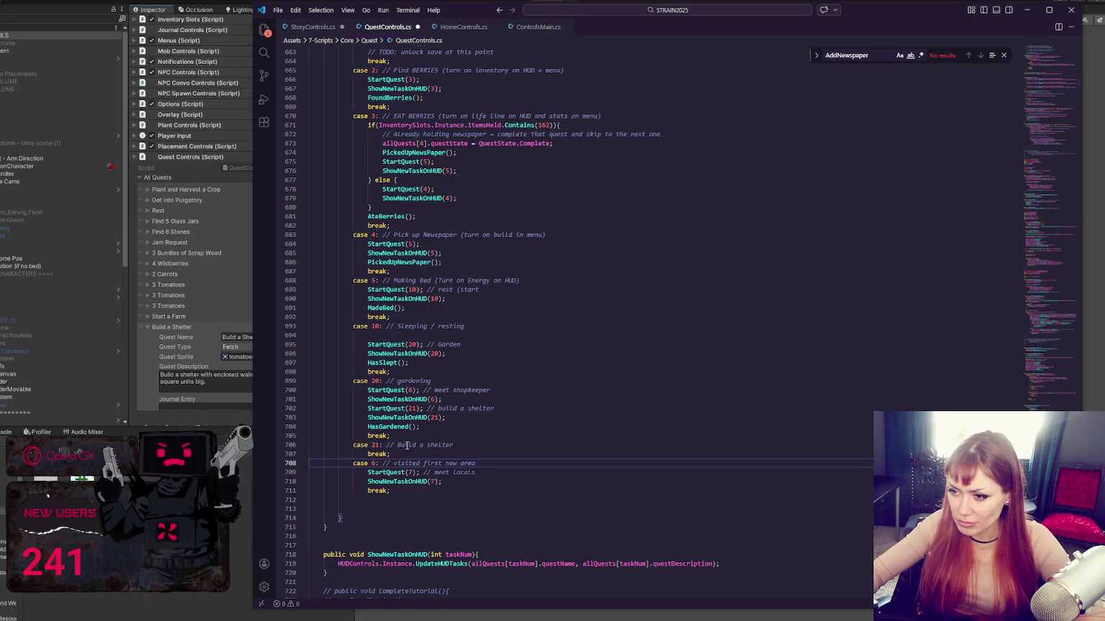
left_click(514, 407)
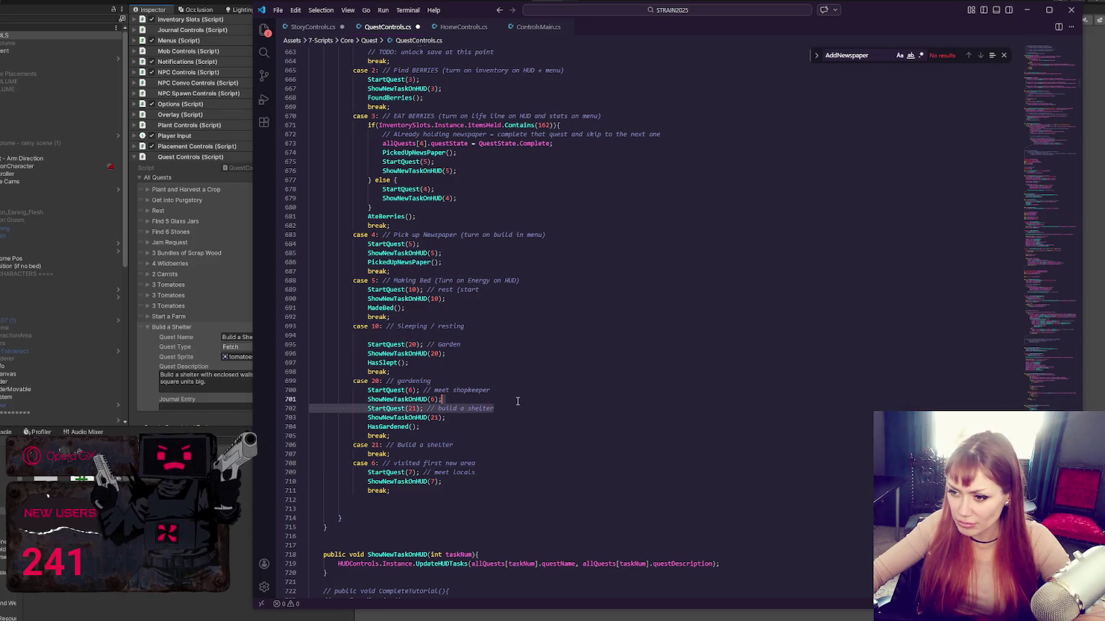
key("alt+Up")
left_click(499, 416)
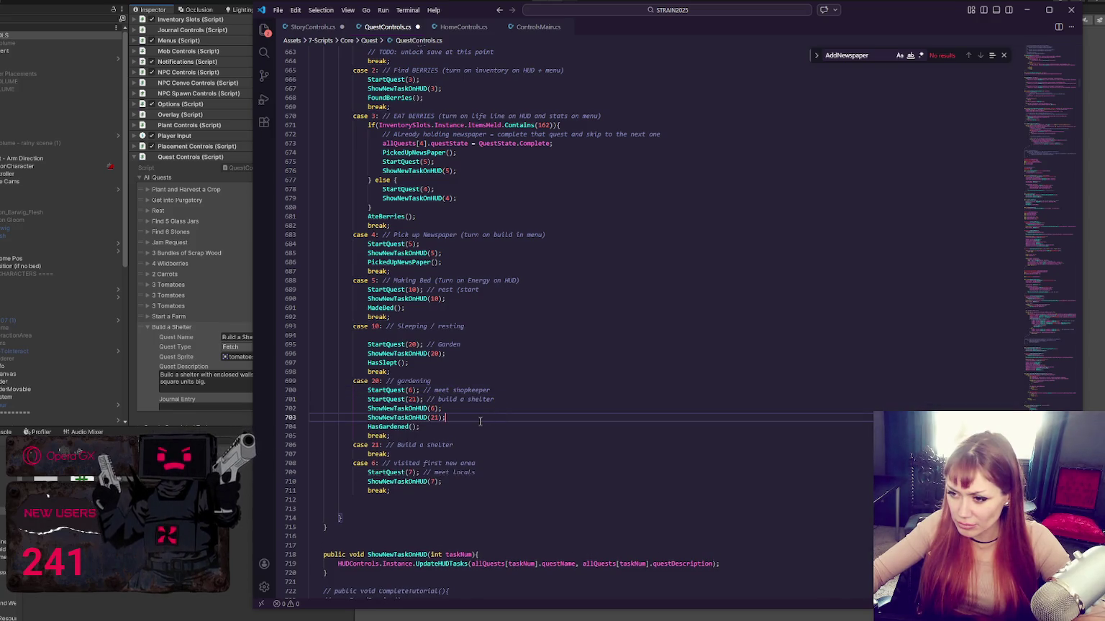
key("ctrl+s")
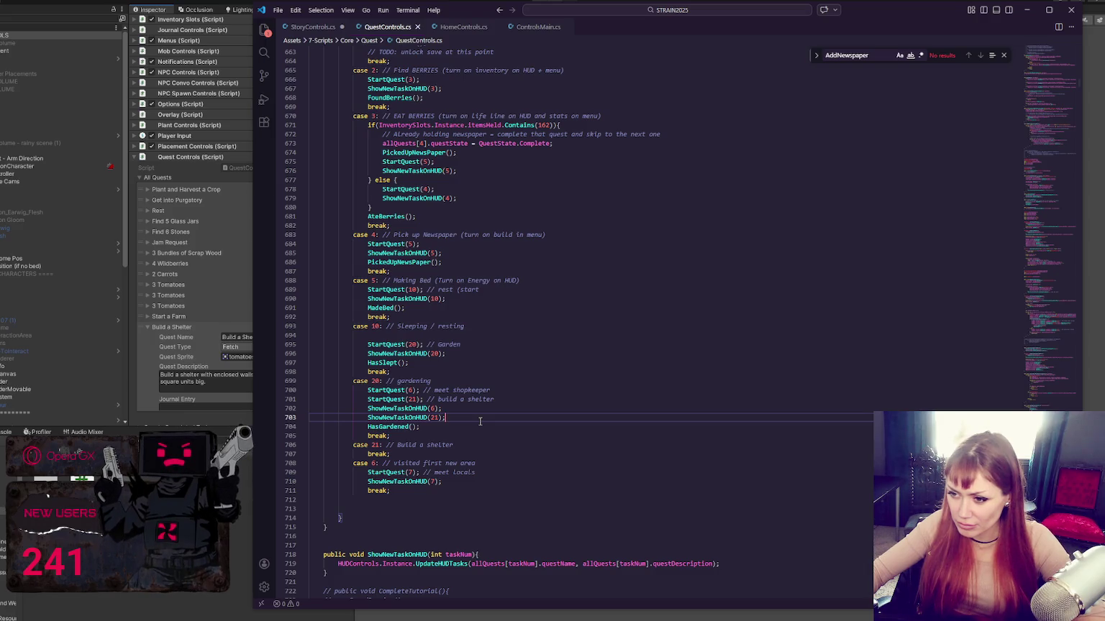
left_click(394, 345)
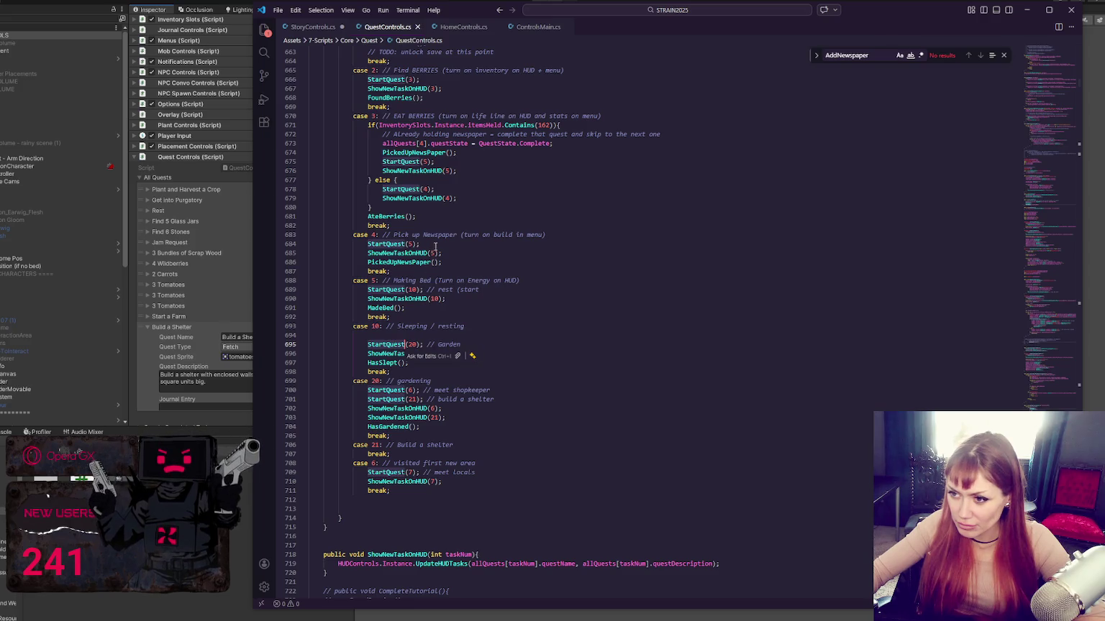
left_click(534, 427)
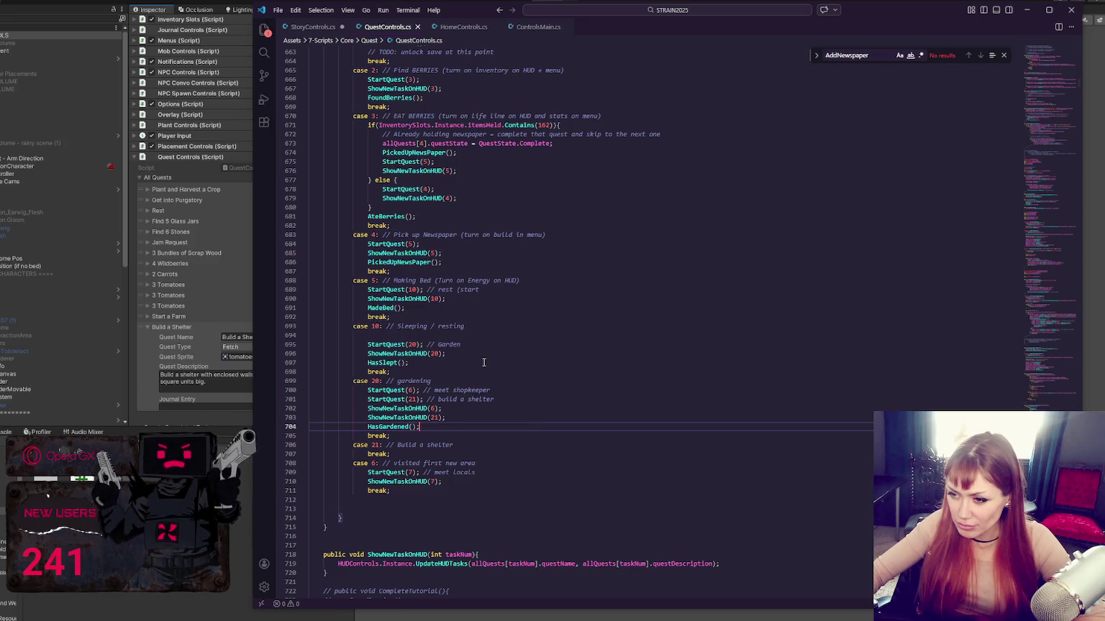
left_click(512, 389)
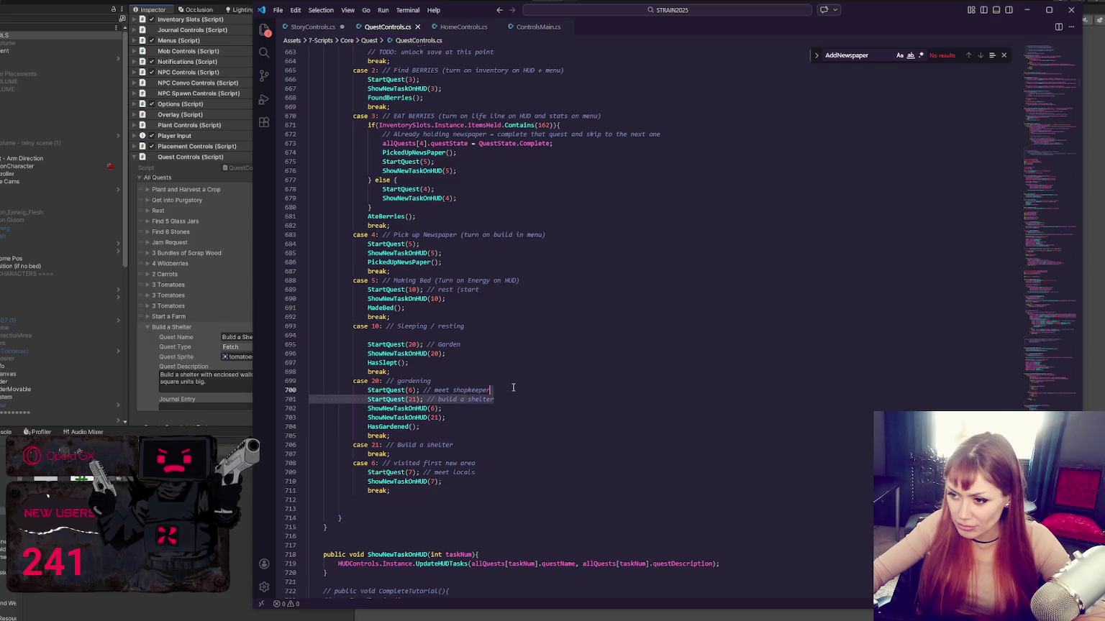
key("shift+Down")
key("shift+End")
key("Delete")
key("ctrl+z")
left_click(492, 348)
double_click(418, 380)
double_click(380, 362)
double_click(388, 426)
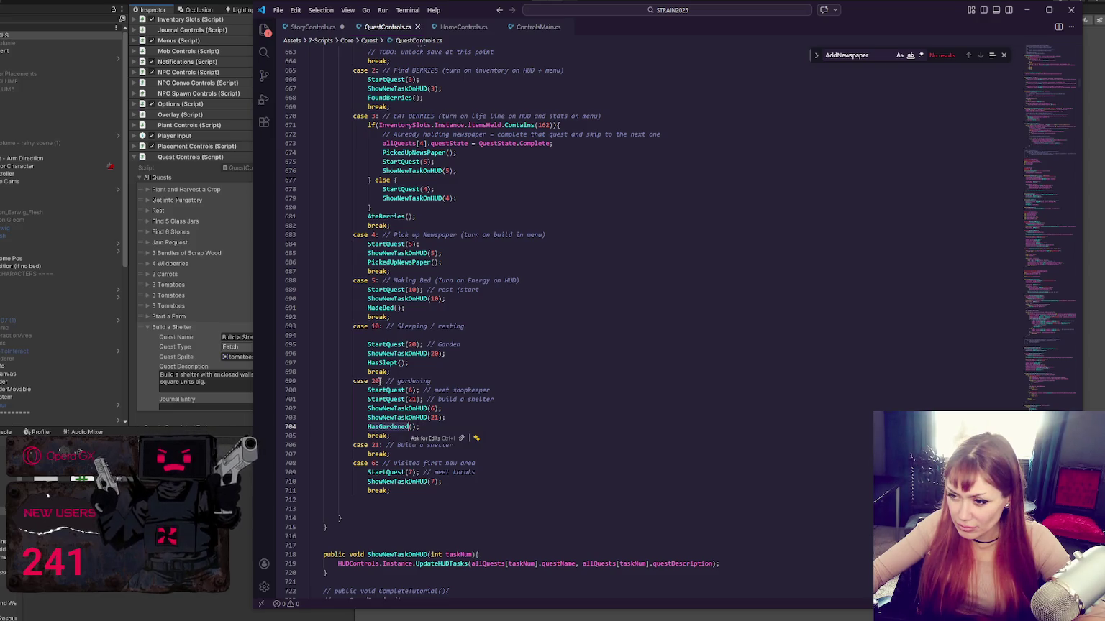
left_click(440, 382)
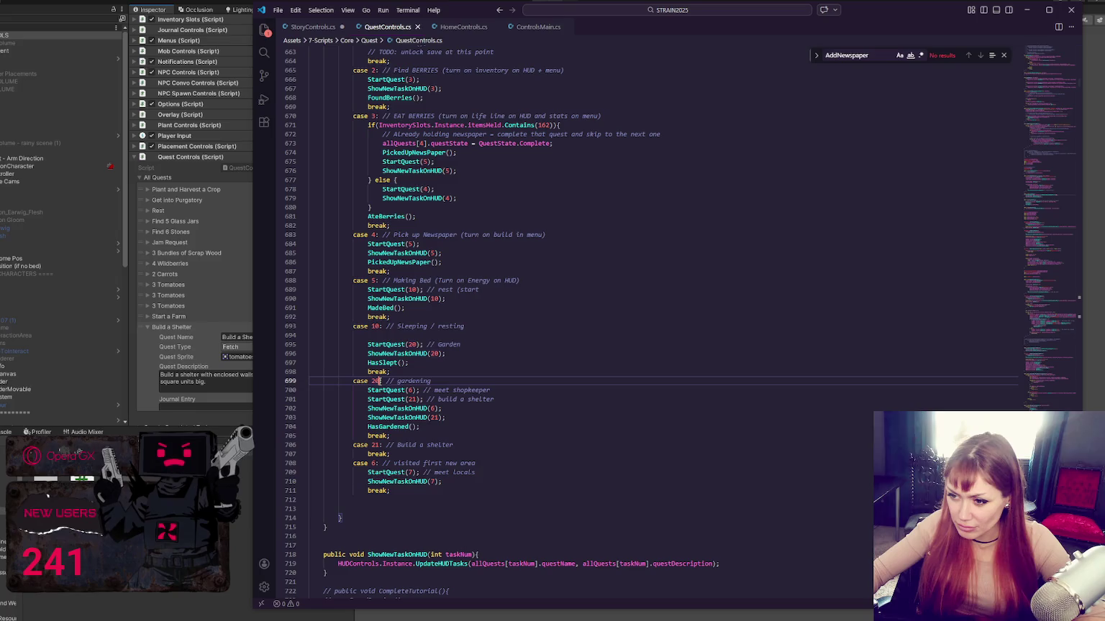
double_click(444, 391)
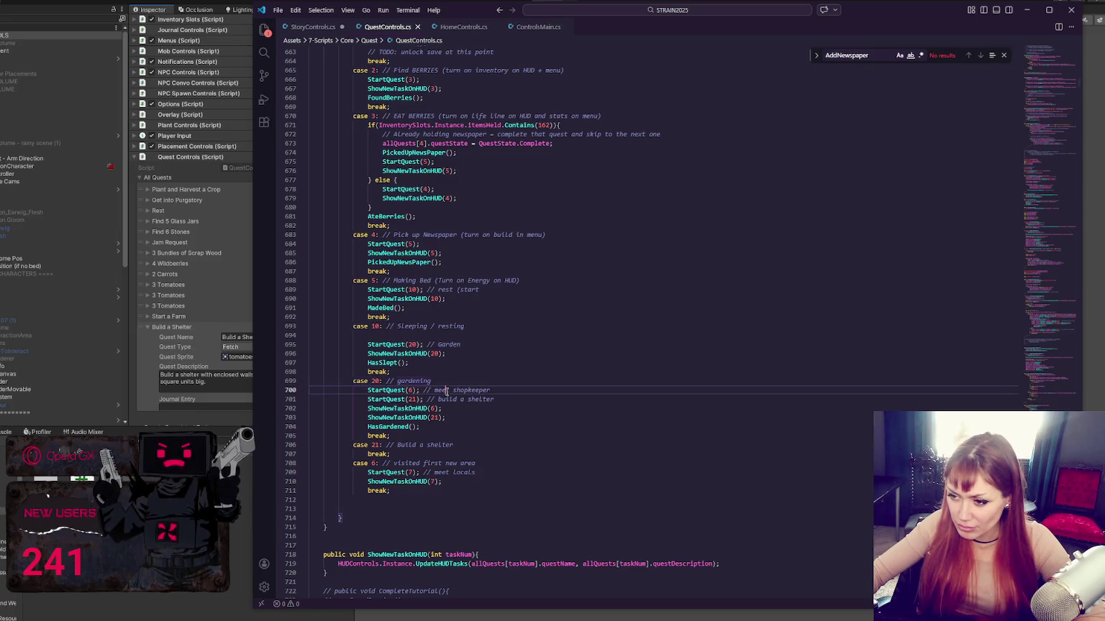
left_click(389, 383)
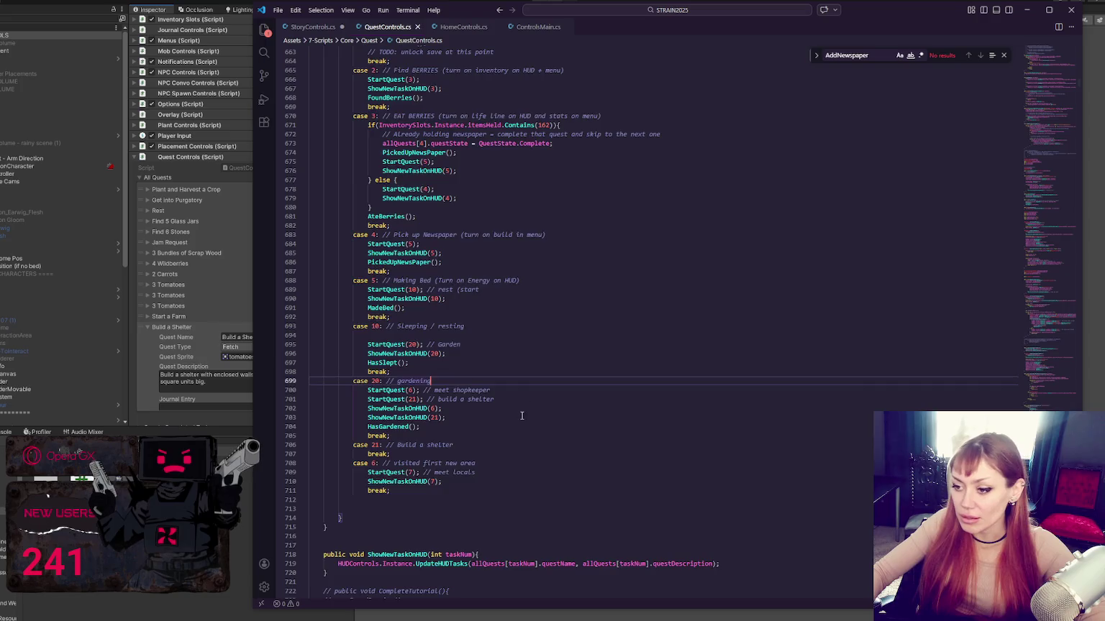
- Move from the gardening case up to the end of ShowNewTaskOnHUD(20) in case 10
scroll(436, 321, "down", 3)
left_click(380, 294)
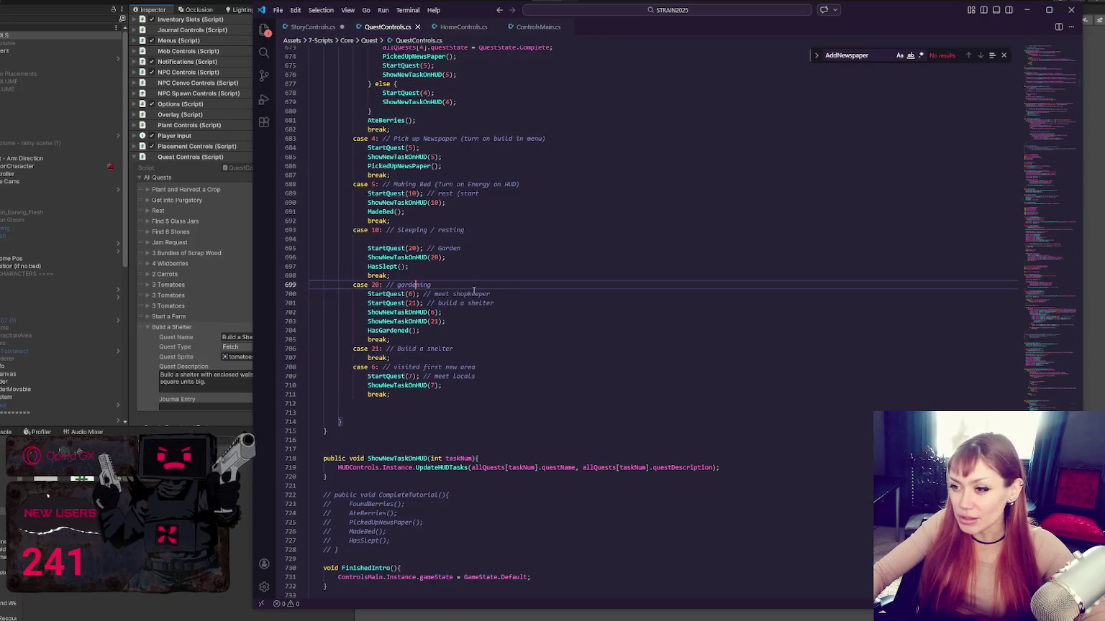
scroll(513, 287, "down", 4)
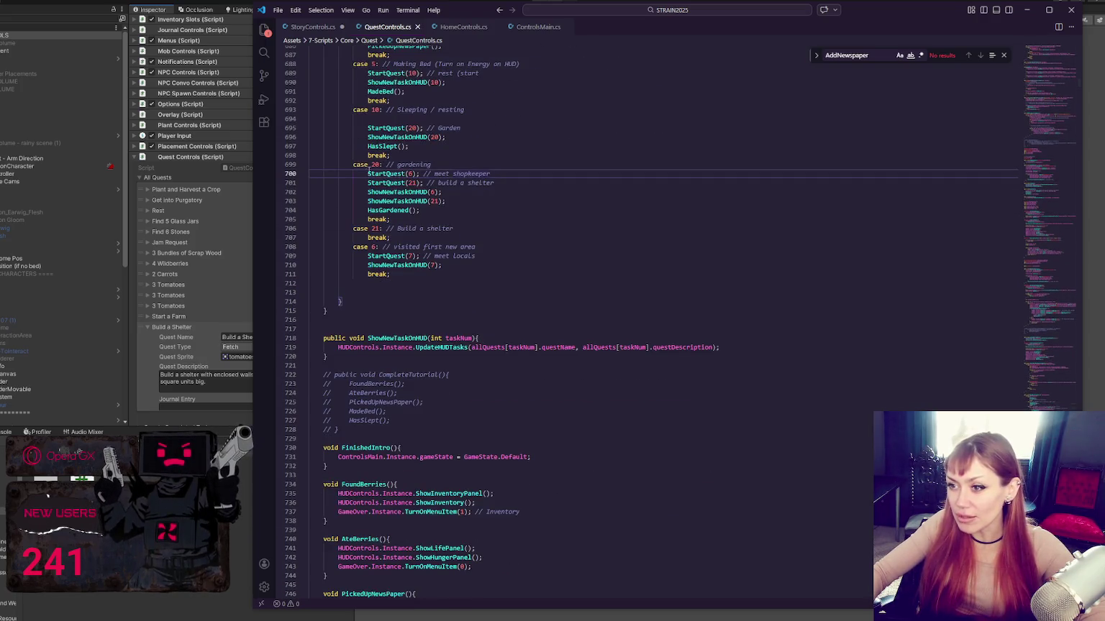
left_click(395, 210)
double_click(394, 210)
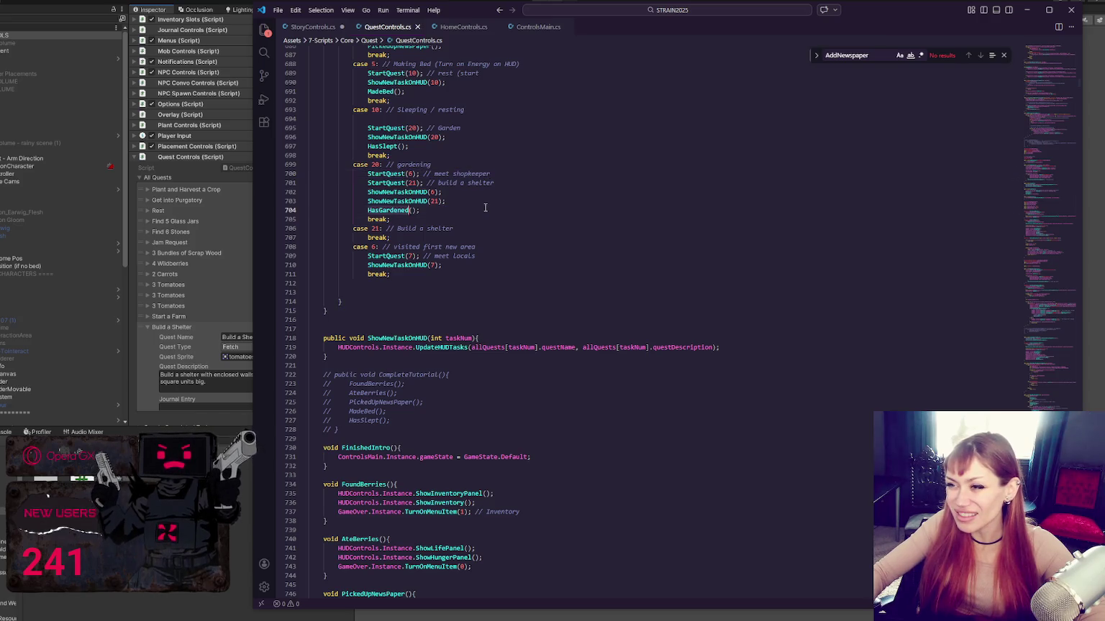
left_click(417, 147)
left_click(486, 137)
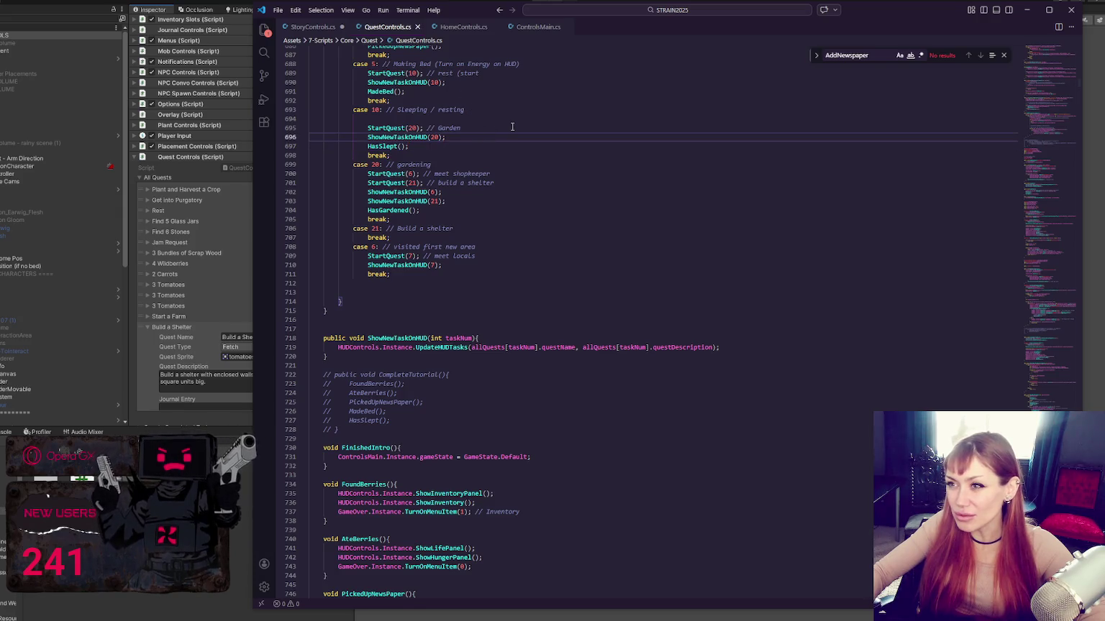
- Add a MainControls.Instance.StartSecondPartOfTutorial(); call on a new line and save
key("Return")
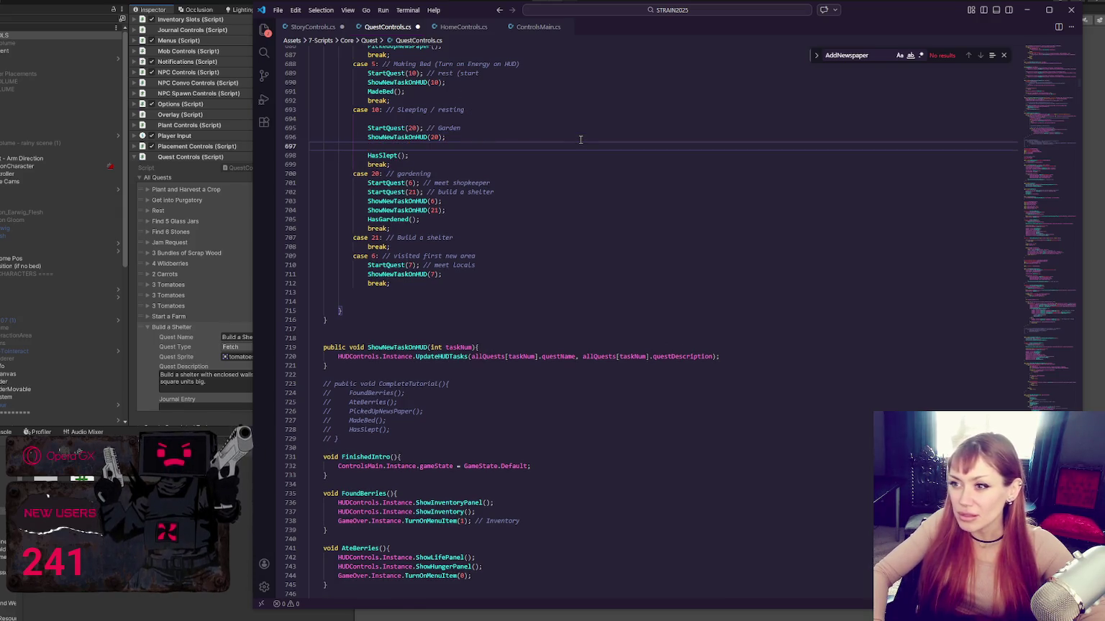
type("MainControls.Instance.")
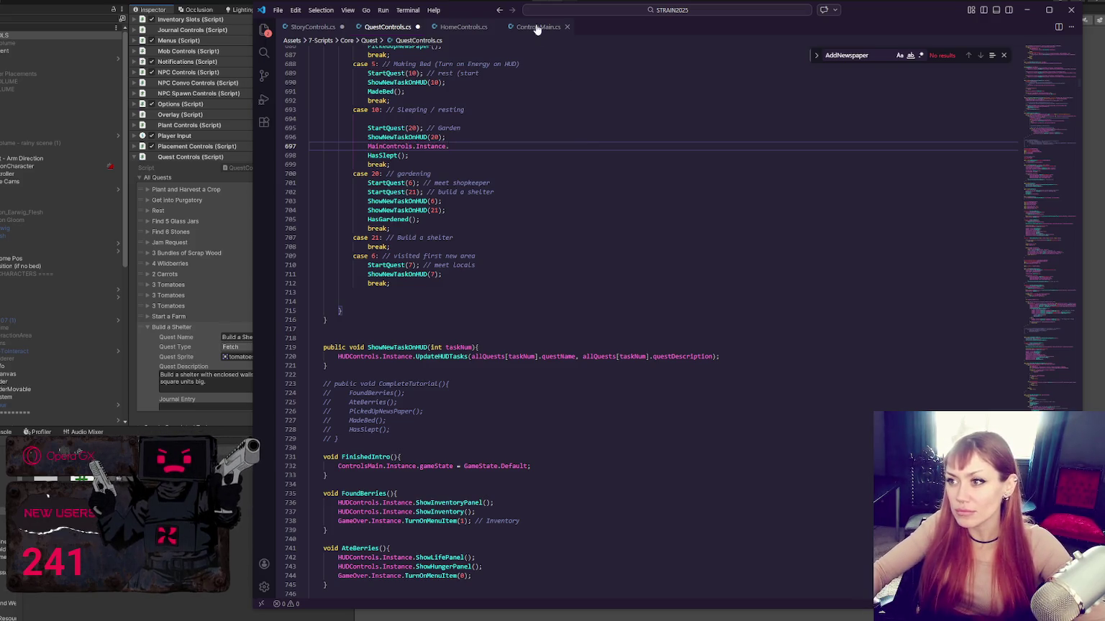
left_click(535, 28)
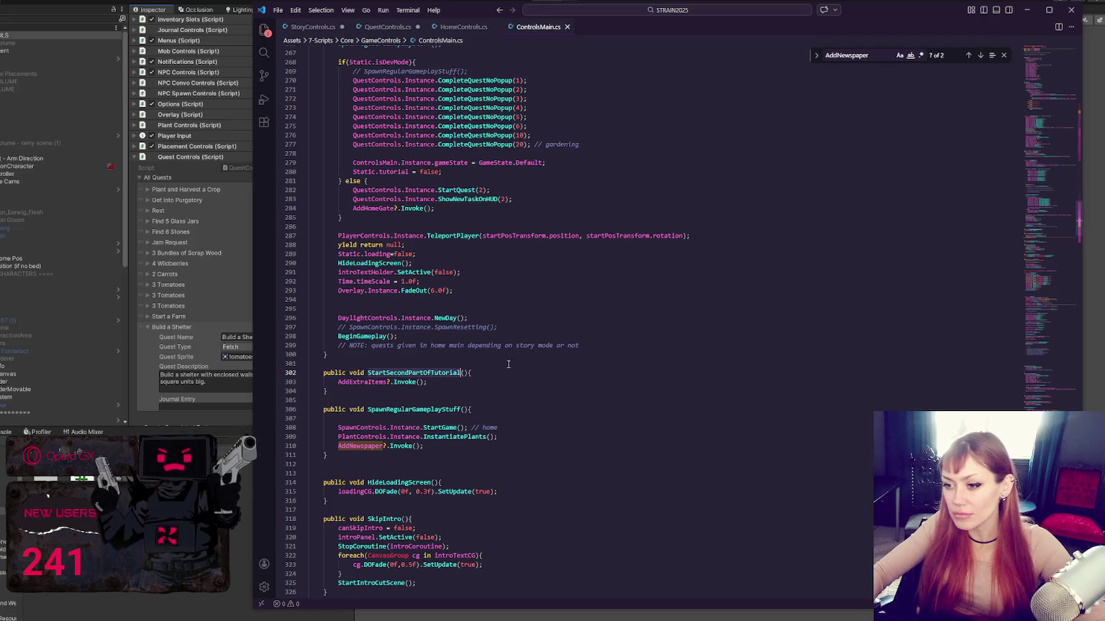
left_click(459, 28)
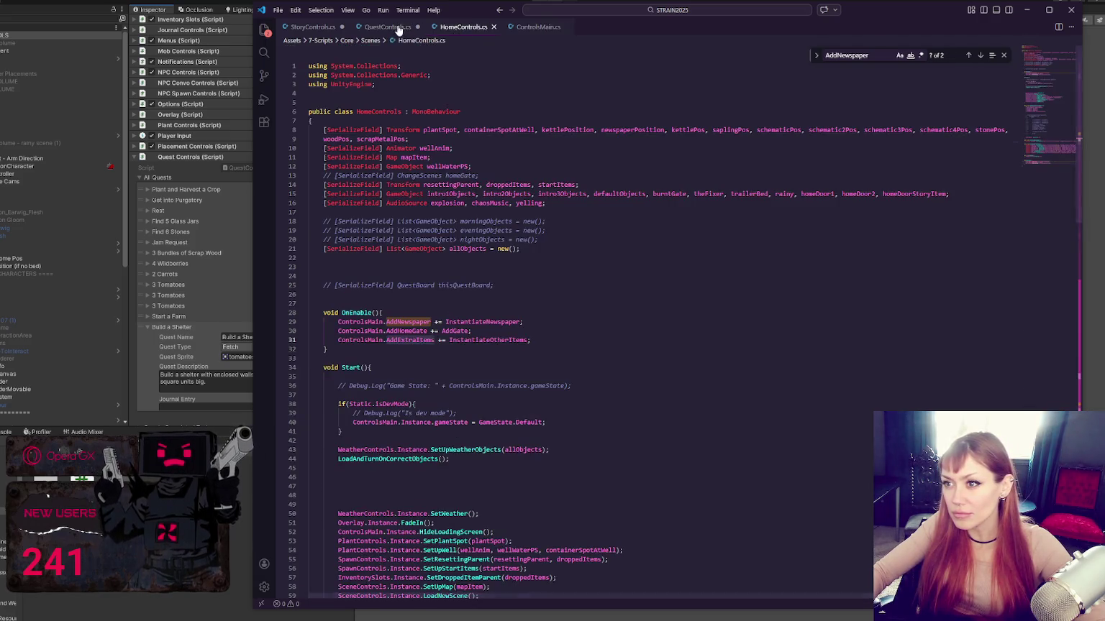
left_click(388, 27)
type("StartSecondPartOfTutorial();")
key("ctrl+s")
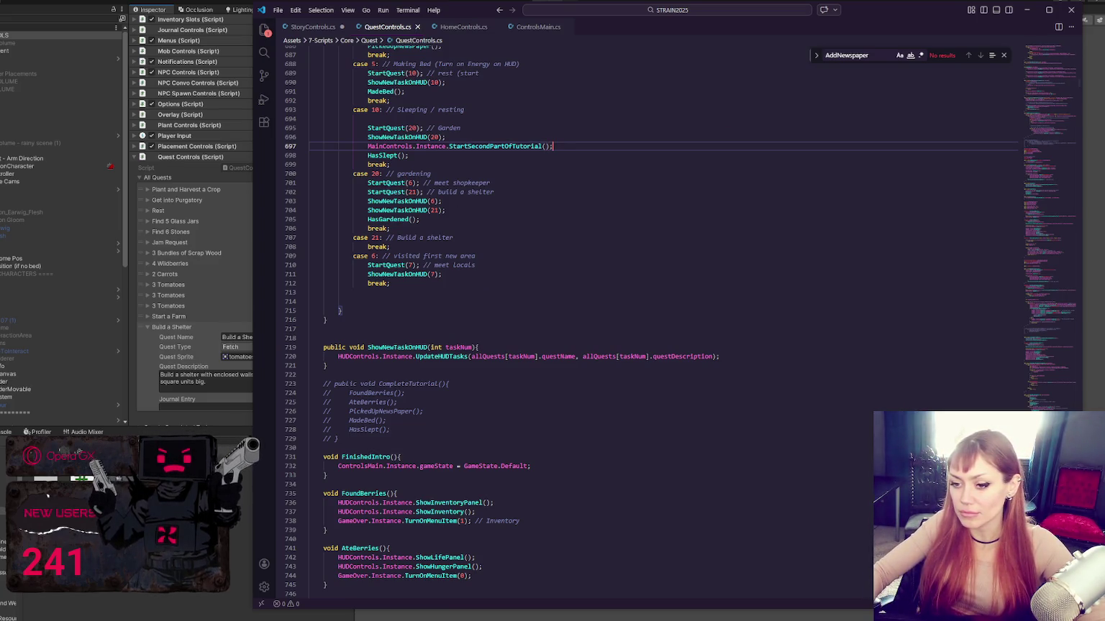
key("alt+Tab")
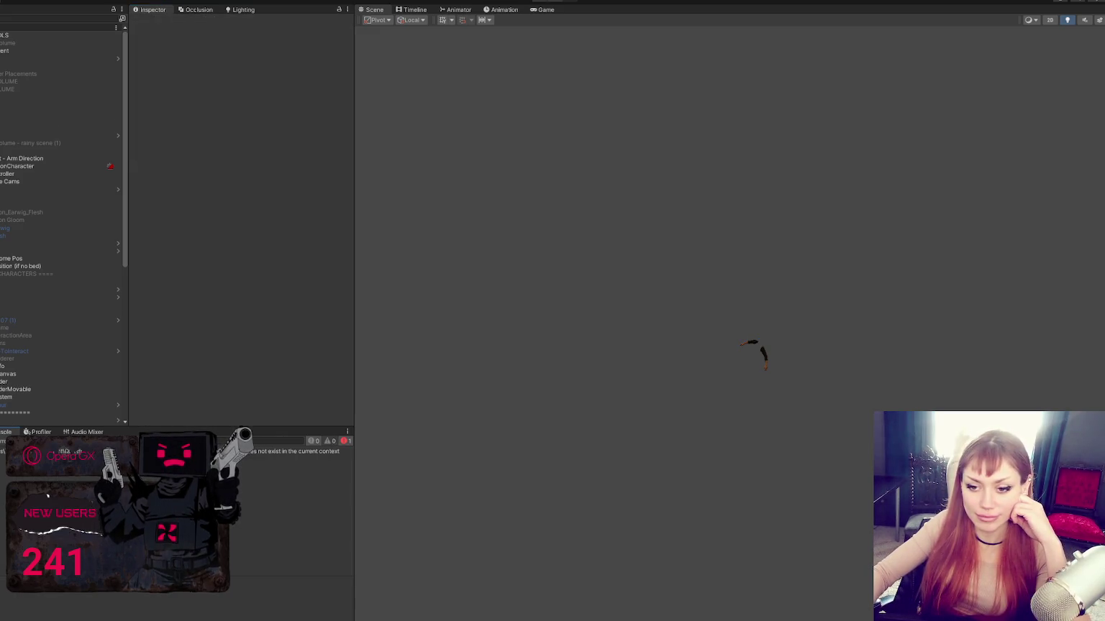
- Correct the call to ControlsMain.Instance.StartSecondPartOfTutorial(), save, and recompile in Unity
key("alt+Tab")
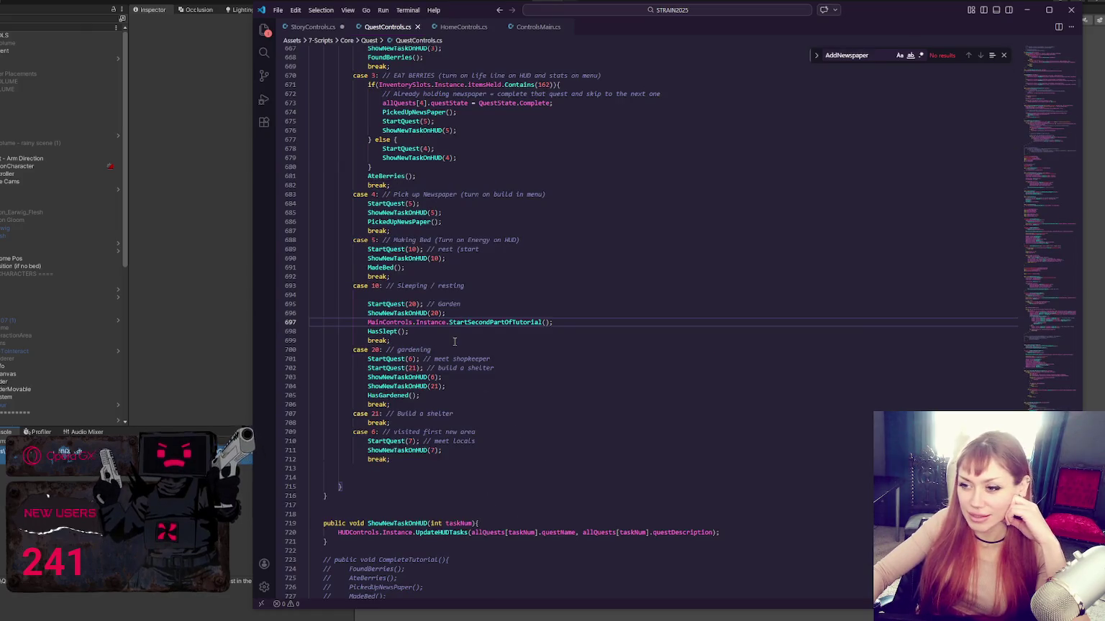
key("ctrl+shift+Right")
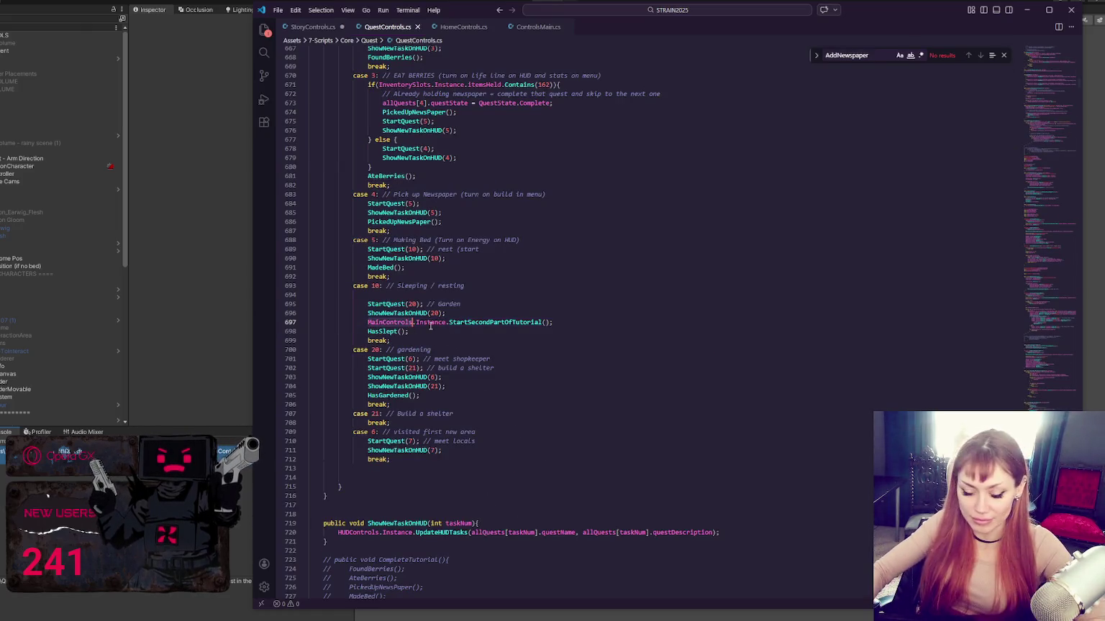
type("Controls")
key("ctrl+s")
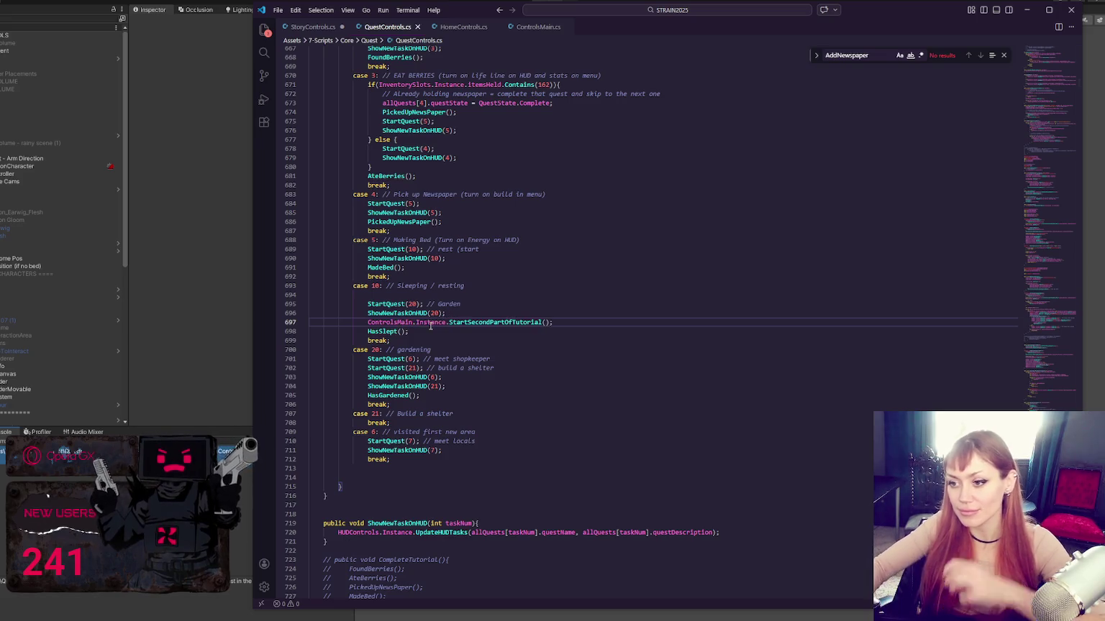
key("alt+Tab")
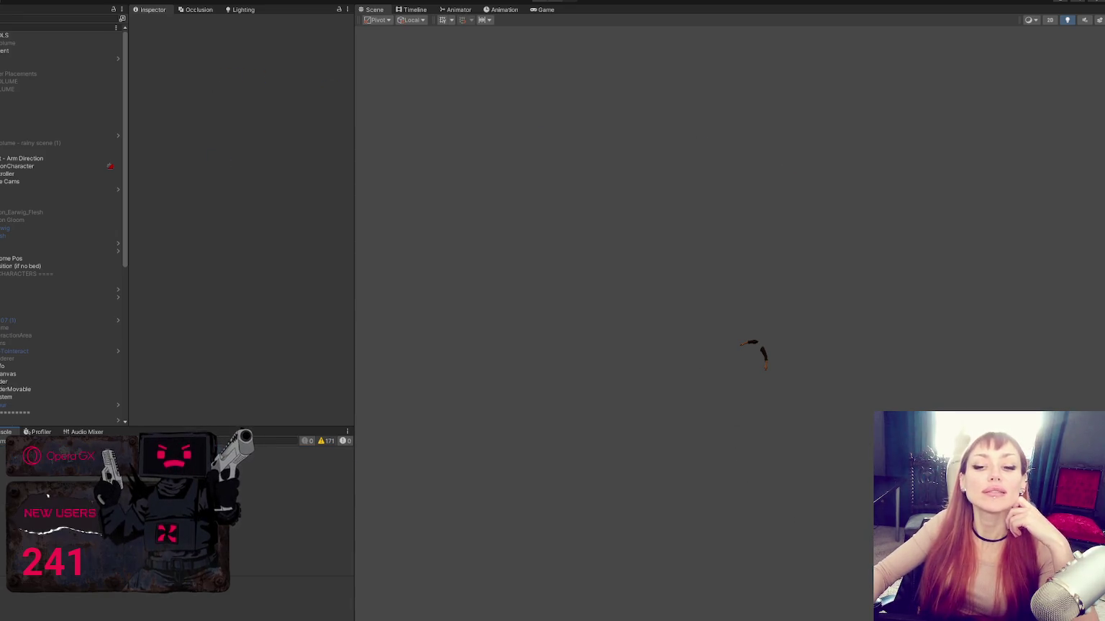
key("ctrl+5")
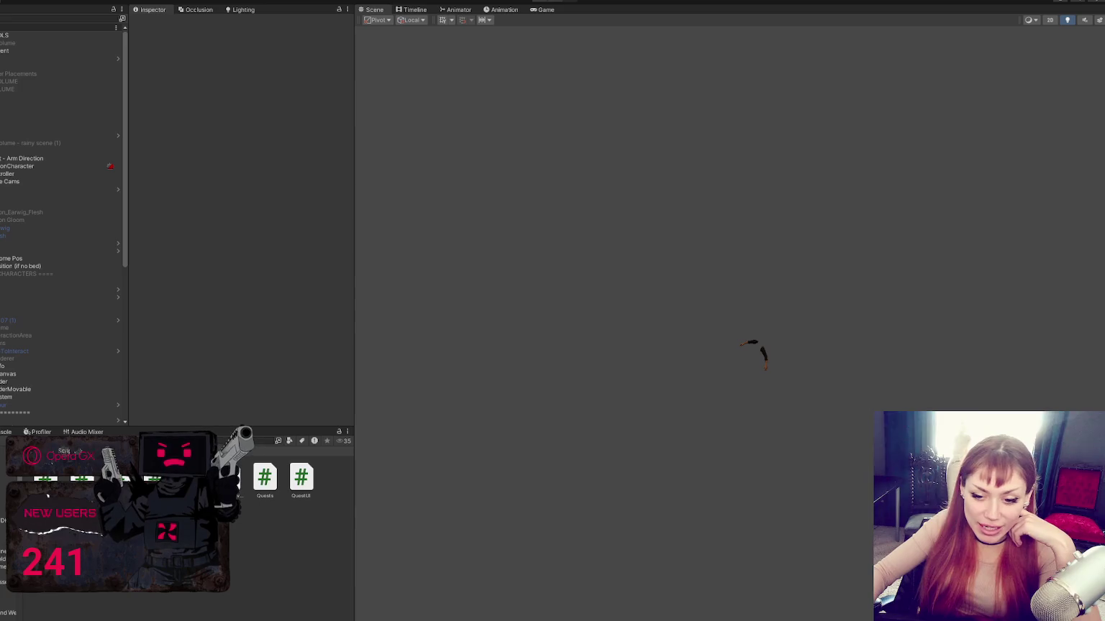
- Select the Title scene in the Scenes folder and click BEGIN to start a new game
left_click(4, 511)
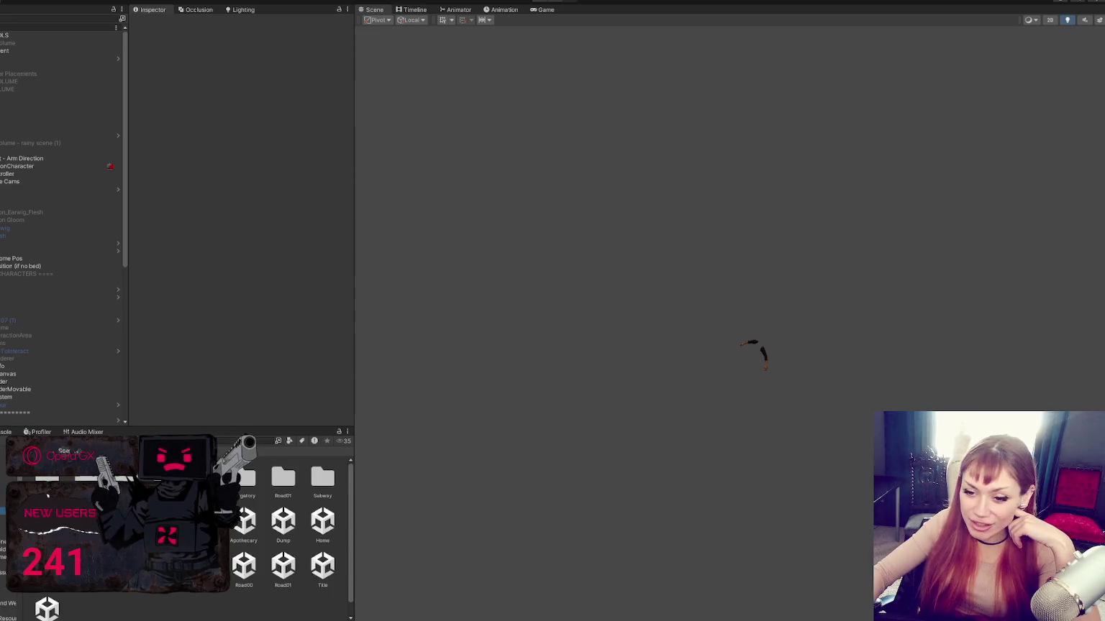
left_click(322, 565)
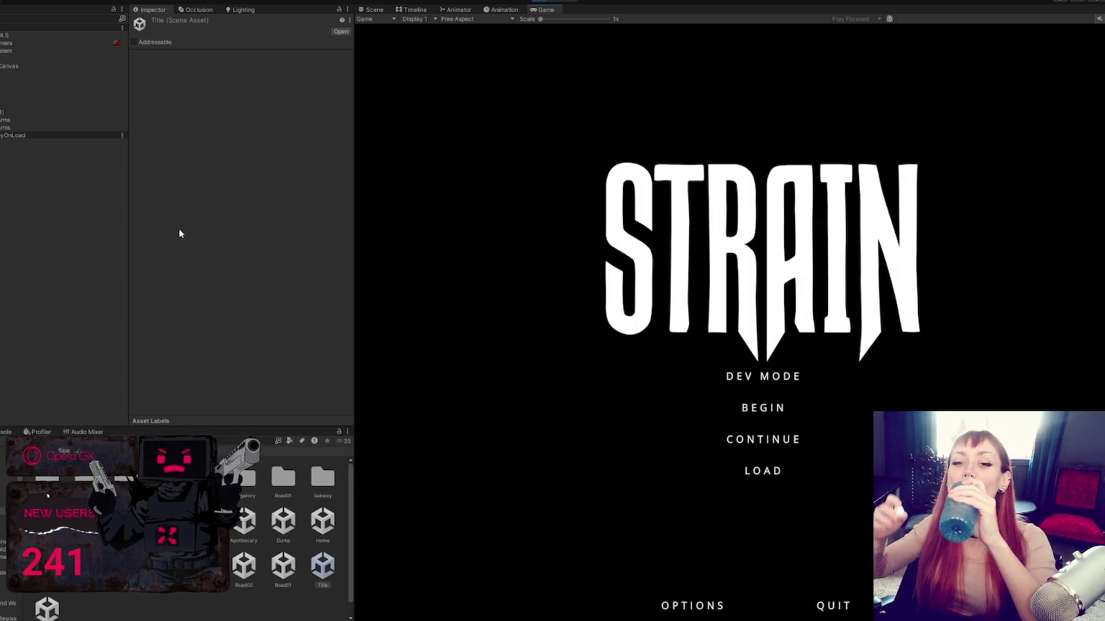
left_click(751, 409)
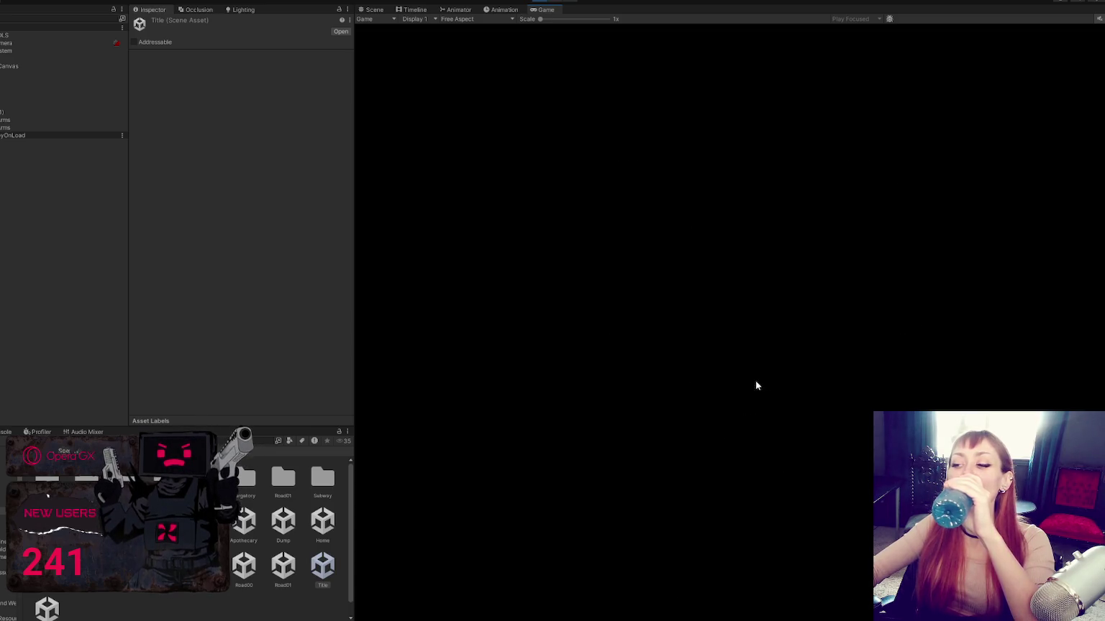
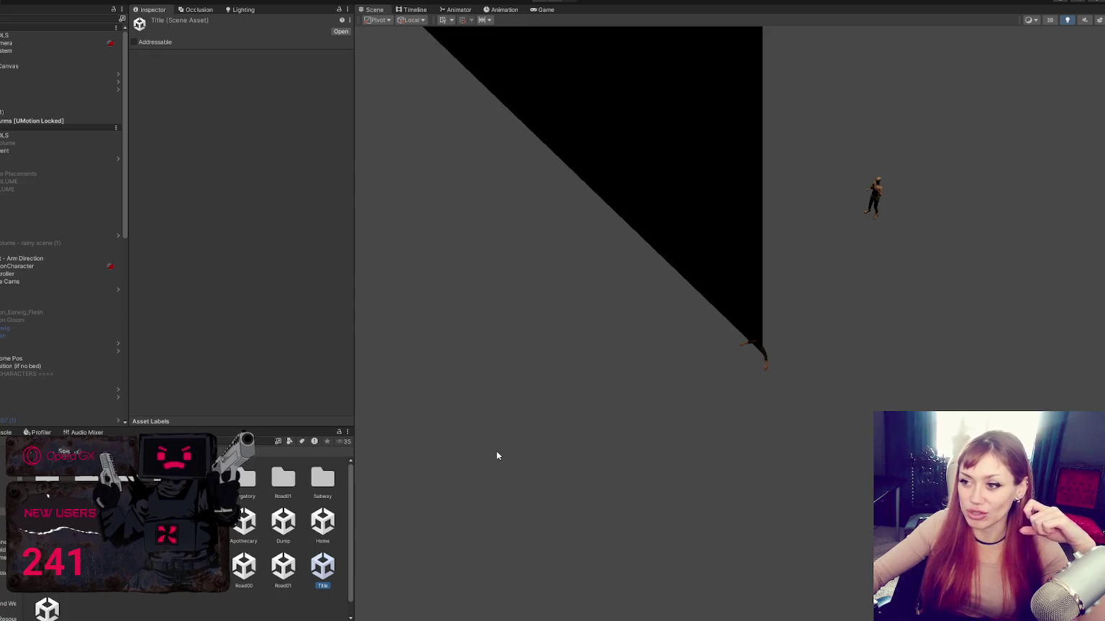
- Scroll down the Hierarchy, then bring up QuestControls.cs in Visual Studio Code
scroll(30, 302, "down", 3)
scroll(29, 302, "down", 10)
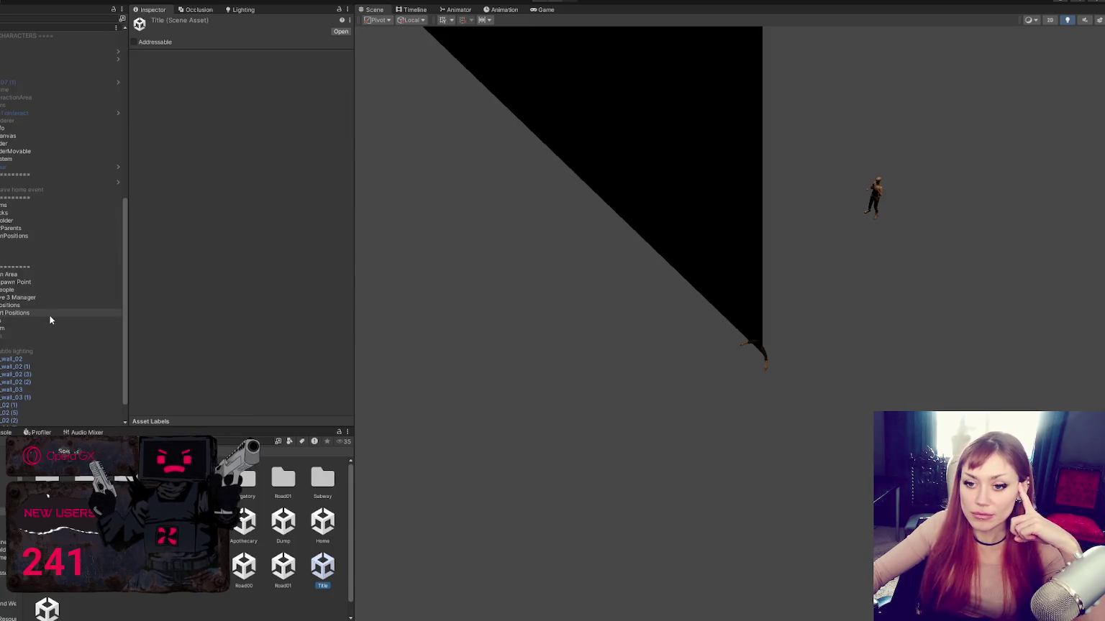
scroll(48, 315, "down", 1)
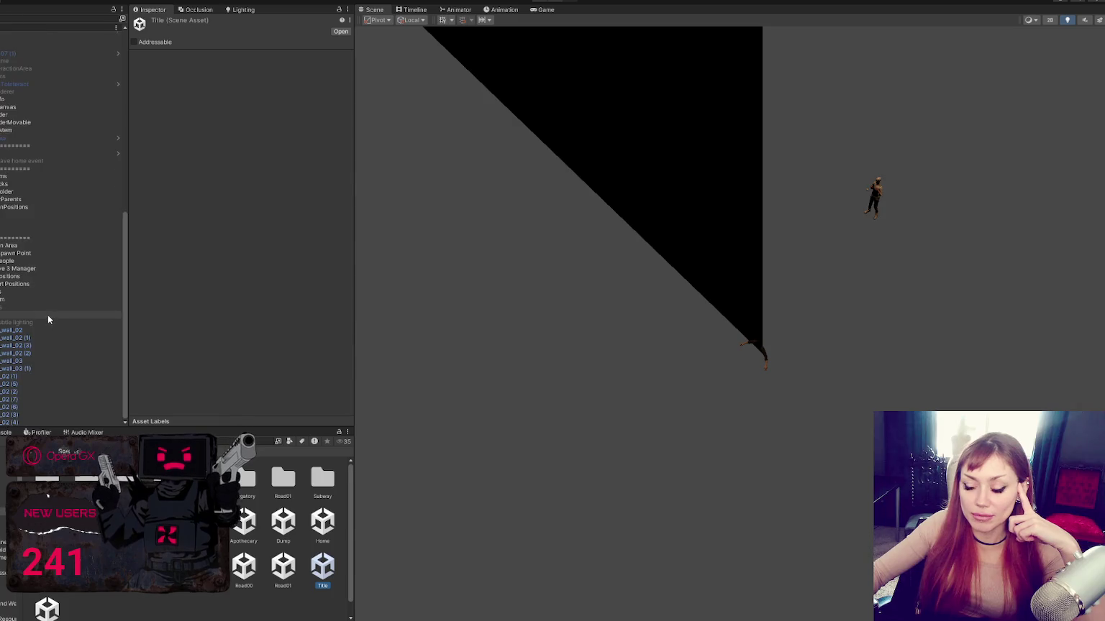
key("alt+Tab")
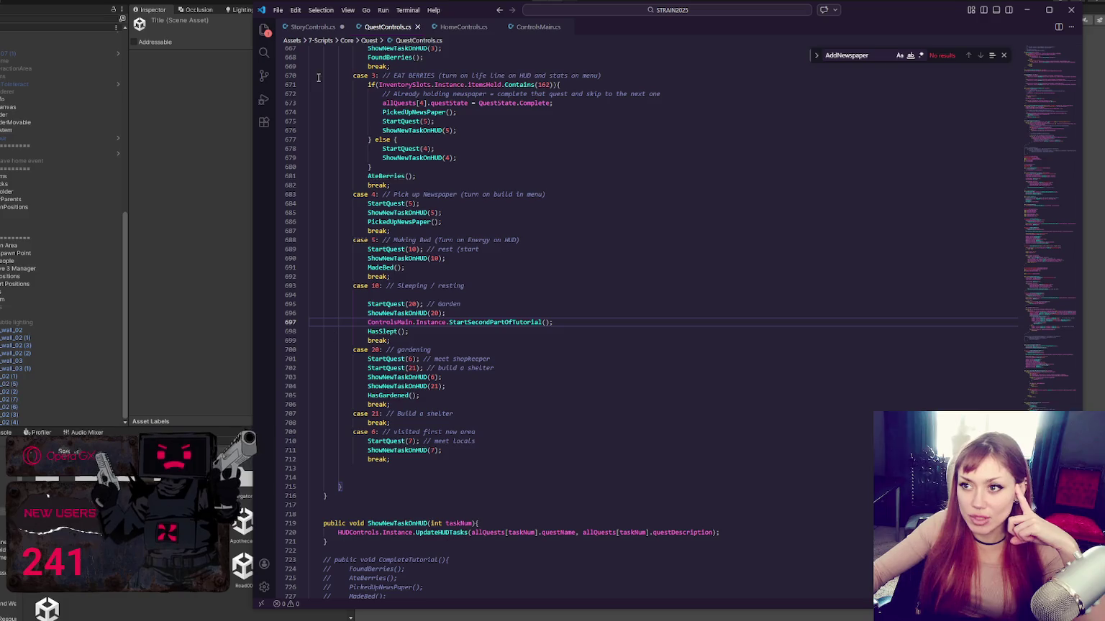
- In ControlsMain.cs, select the if(Static.isDevMode) if/else block near line 268
left_click(496, 323, "ctrl")
scroll(578, 316, "up", 5)
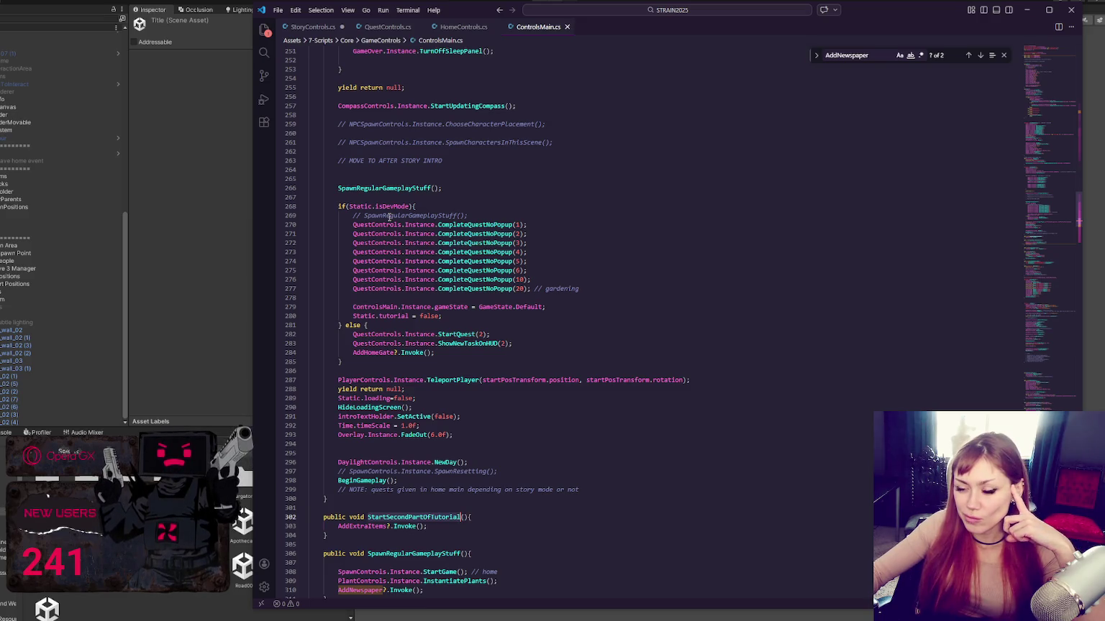
mouse_move(353, 207)
left_mouse_down()
mouse_move(532, 266)
mouse_move(367, 325)
left_mouse_up()
- Comment out the selected isDevMode if/else block and its leftover closing brace
key("ctrl+slash")
left_click(377, 362)
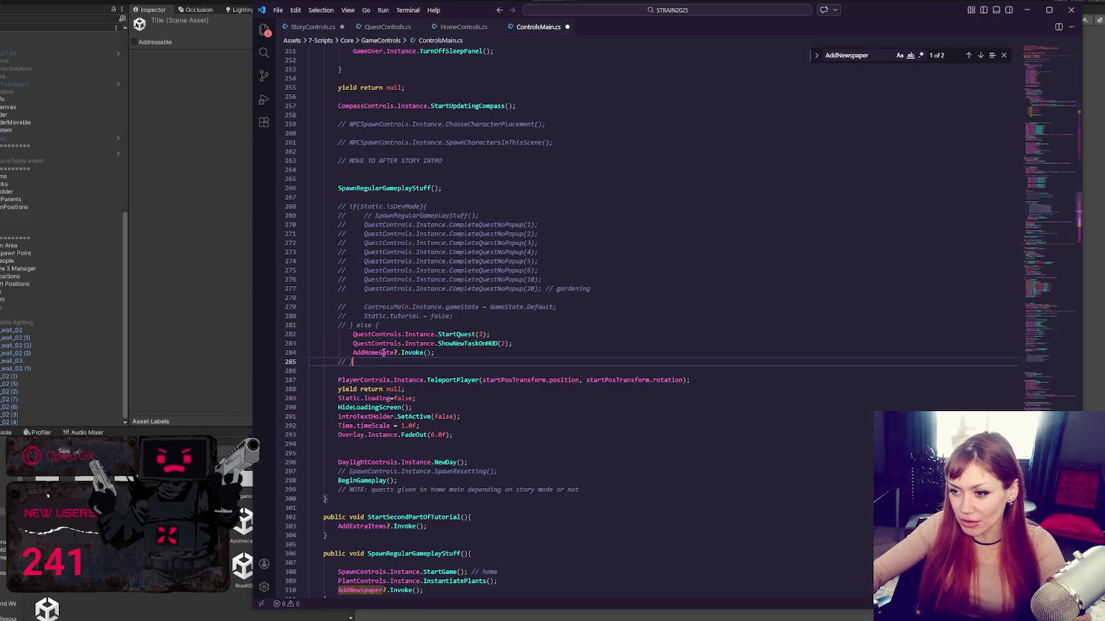
key("ctrl+slash")
scroll(385, 352, "down", 4)
scroll(385, 352, "up", 14)
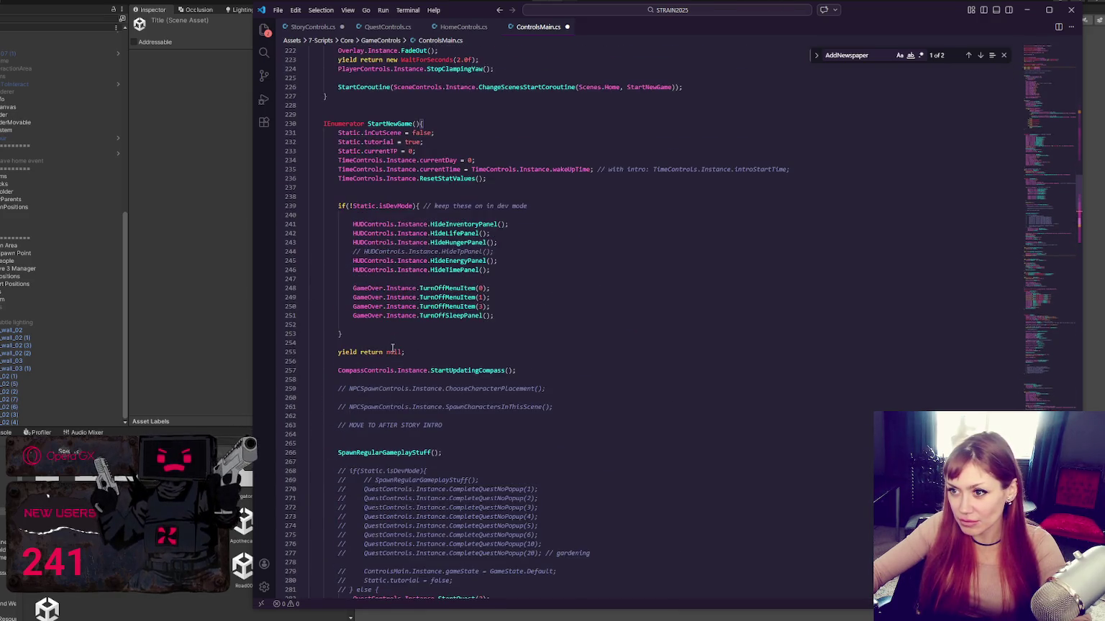
- Comment out the if(!Static.isDevMode) line and its closing brace, then return to Unity
left_click(425, 207)
key("ctrl+slash")
left_click(369, 333)
key("ctrl+slash")
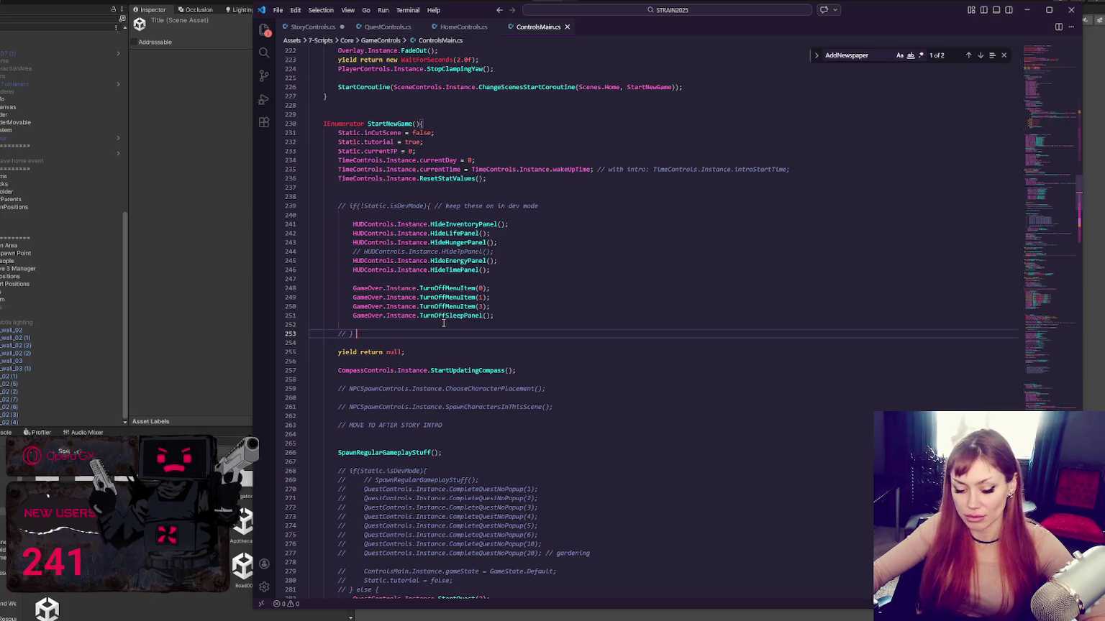
left_click(225, 275)
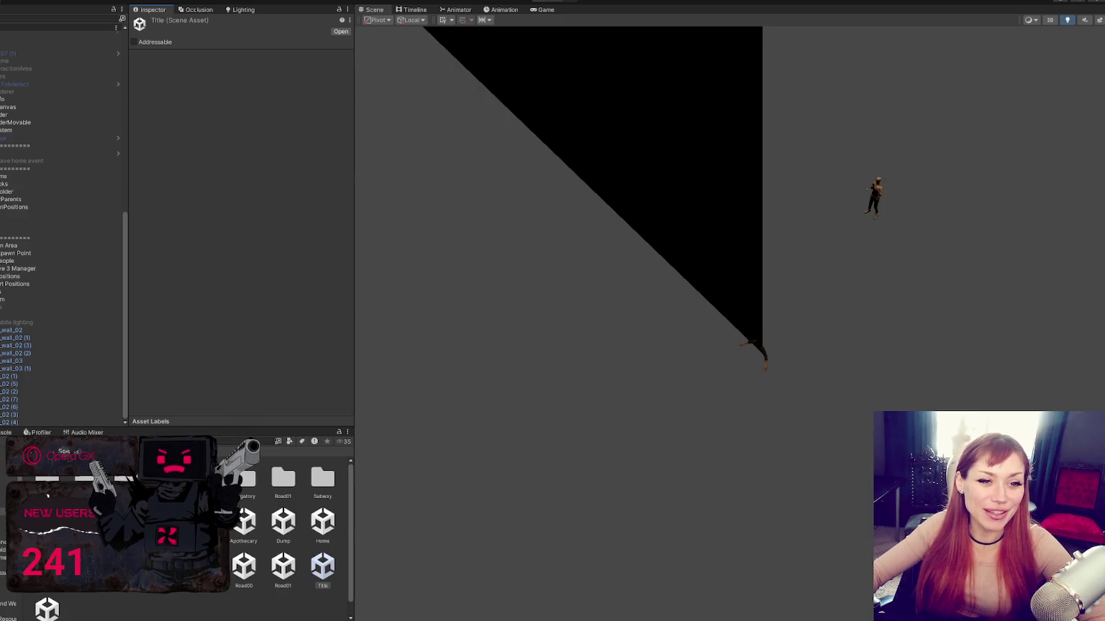
- Drag the Inspector/Project divider upward to enlarge the Project panel during the reload
mouse_move(215, 428)
left_mouse_down()
mouse_move(217, 350)
mouse_move(217, 396)
left_mouse_up()
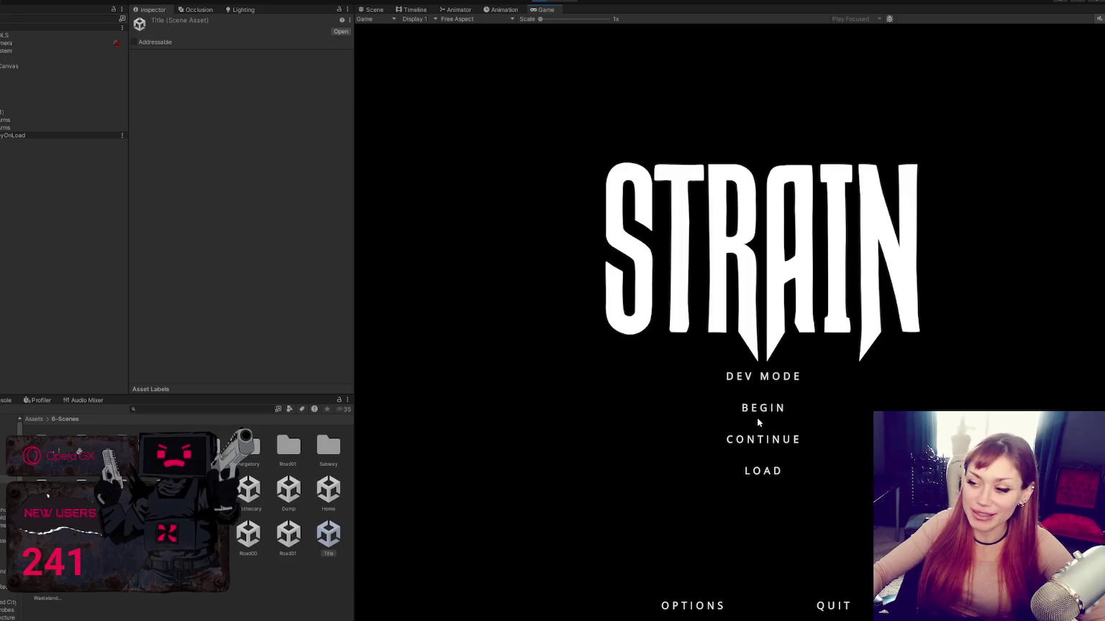
- Choose DEV MODE on the STRAIN title menu in the Game view
left_click(770, 383)
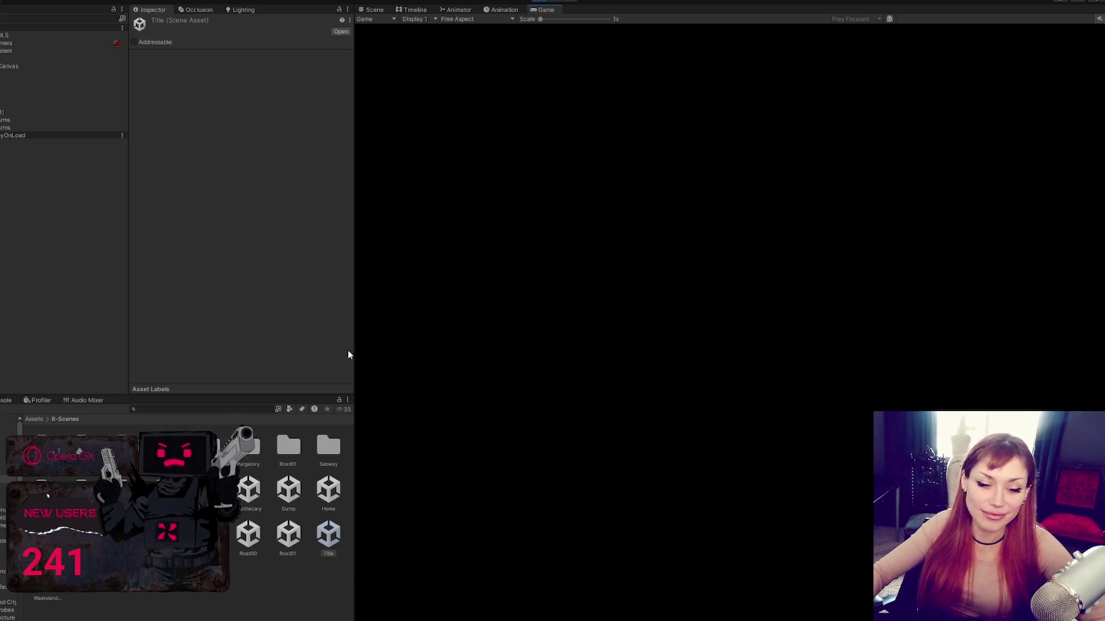